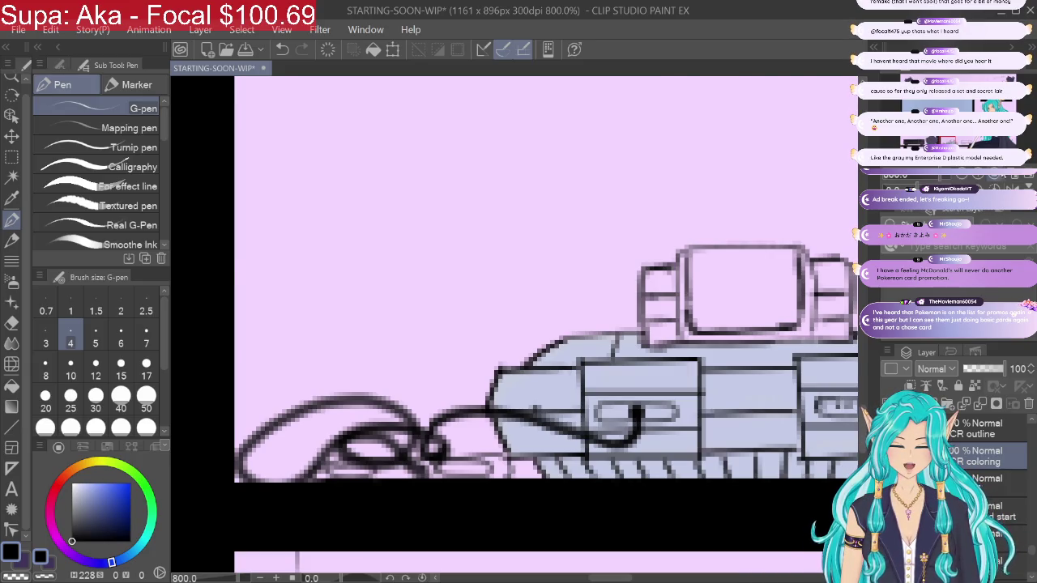
Step: Zoom in on the consoles sitting on the shelves below the TV
key(ctrl+alt+0)
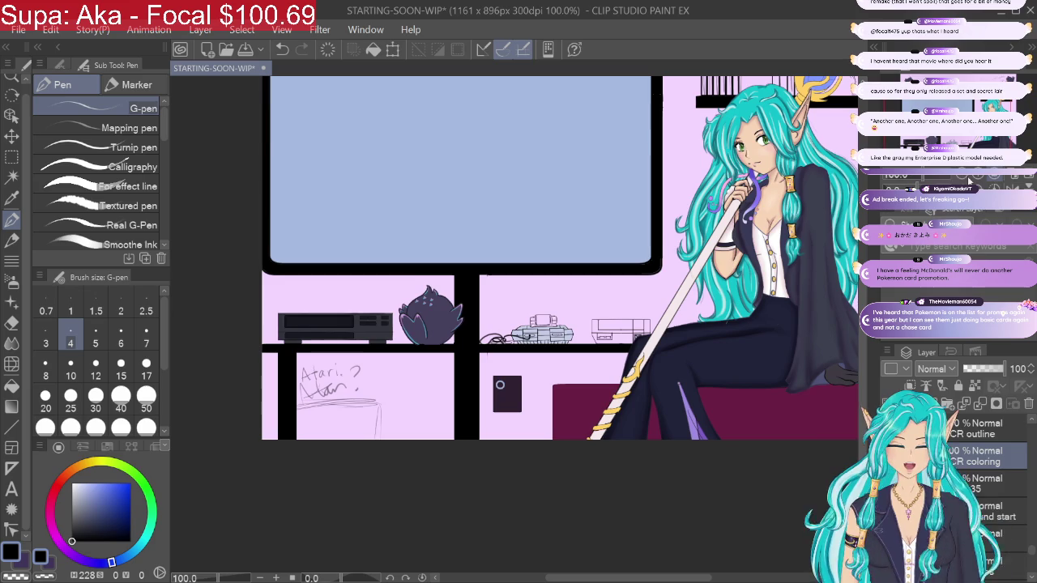
scroll(543, 267, up, 5)
scroll(522, 324, right, 3)
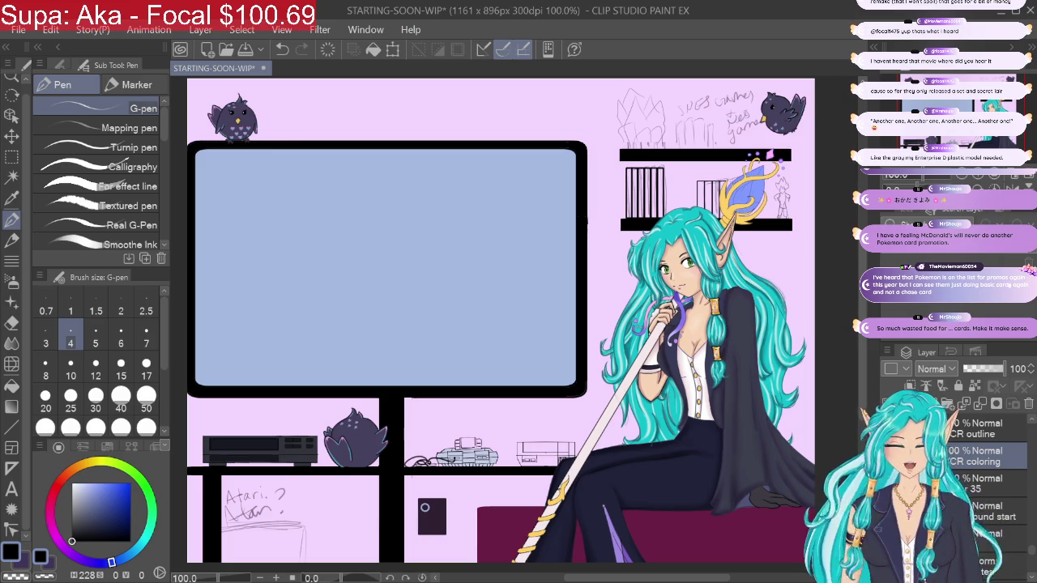
key(ctrl+plus)
key(ctrl+plus)
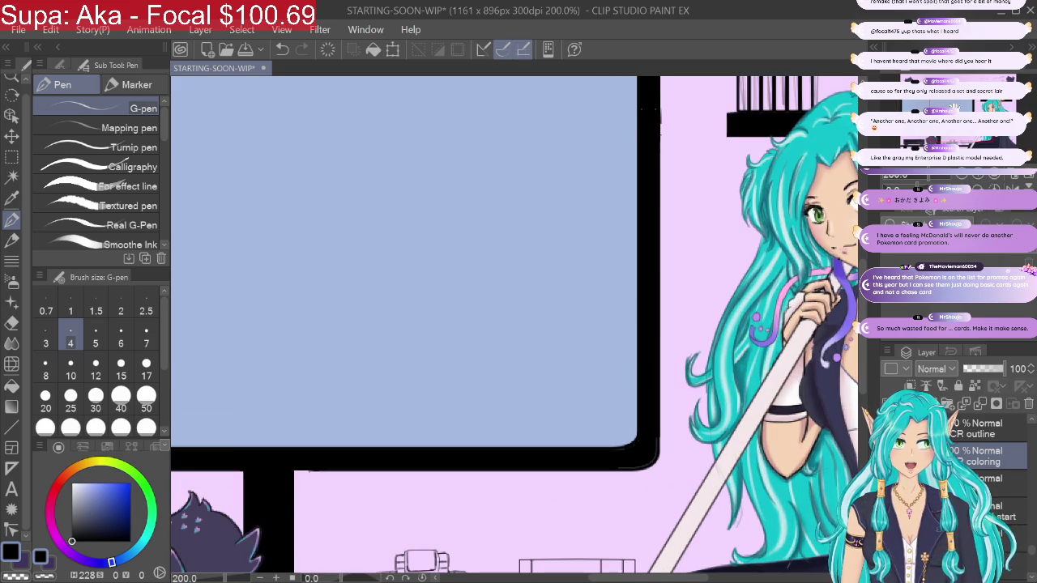
drag(486, 324, 635, 219)
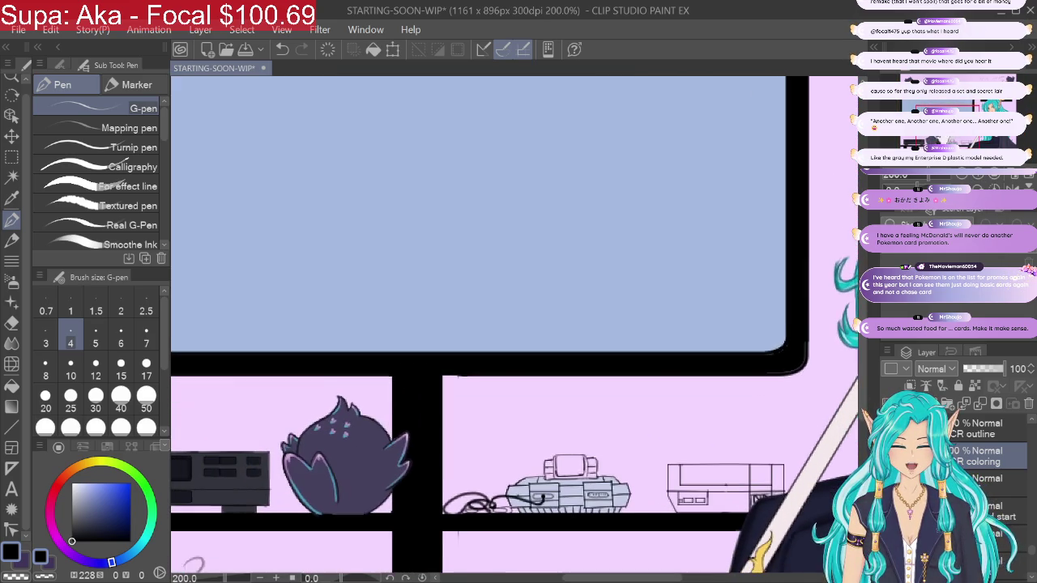
key(ctrl+plus)
key(ctrl+plus)
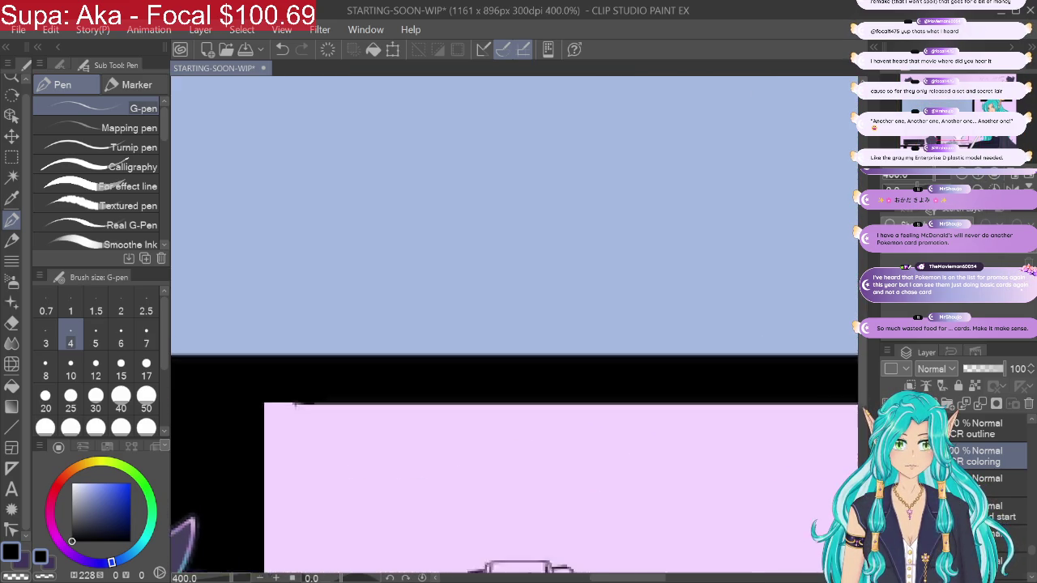
scroll(514, 364, down, 1)
scroll(514, 364, down, 1)
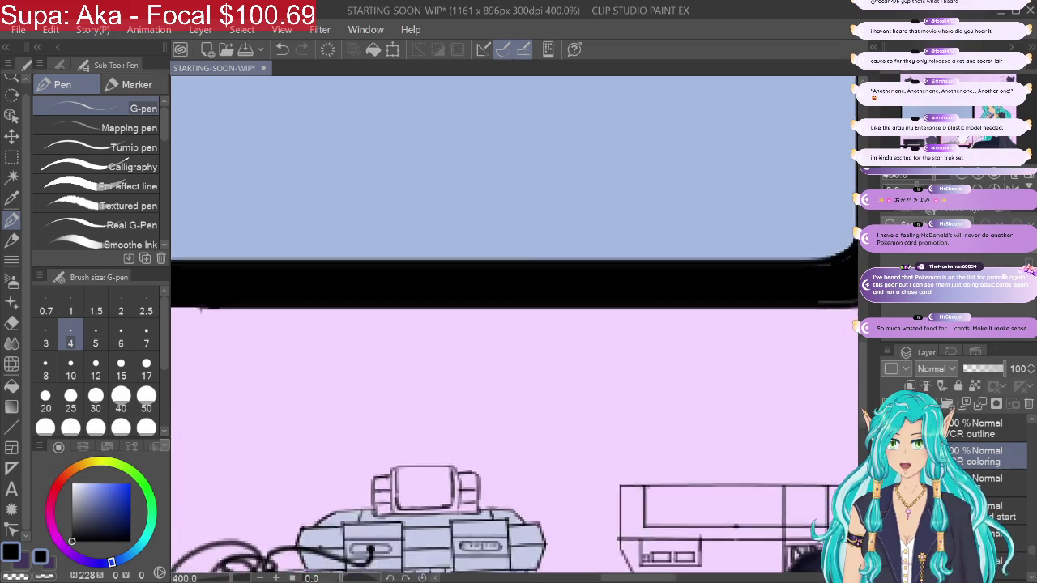
scroll(515, 365, down, 2)
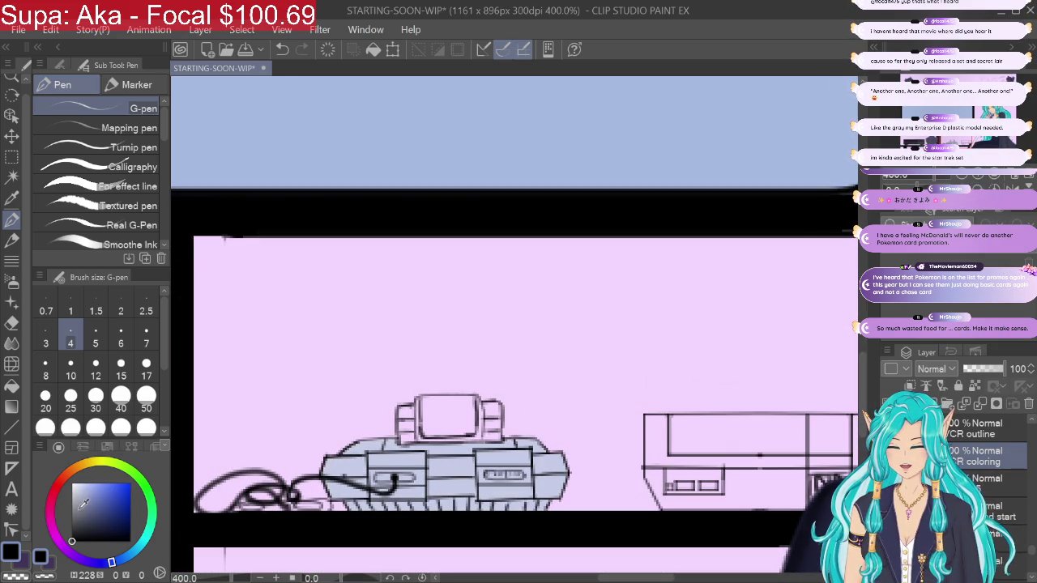
Step: Sample the console's pale blue-grey body and shift it slightly darker and greyer for the G-pen
click(83, 560)
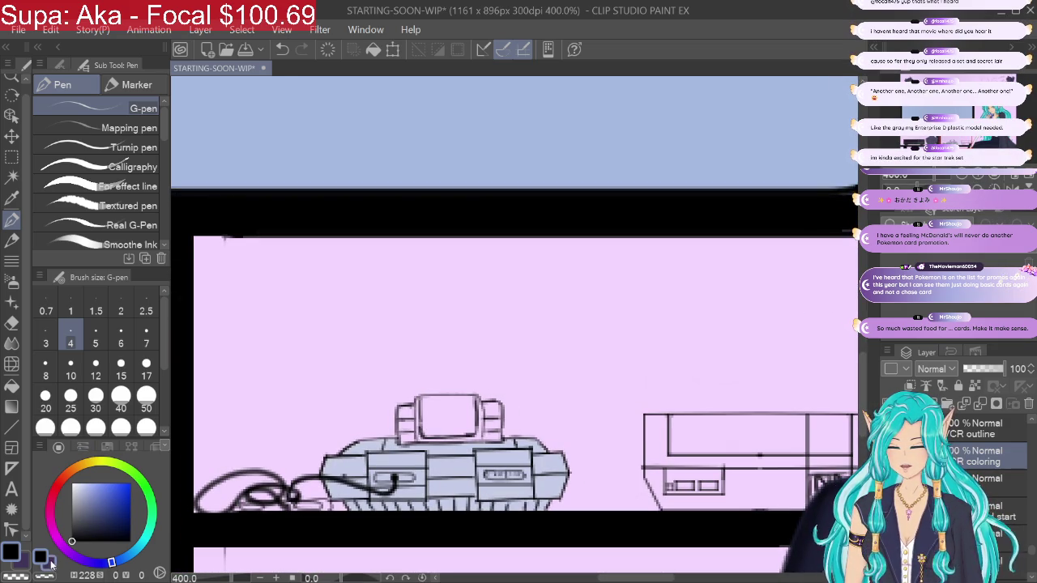
click(96, 521)
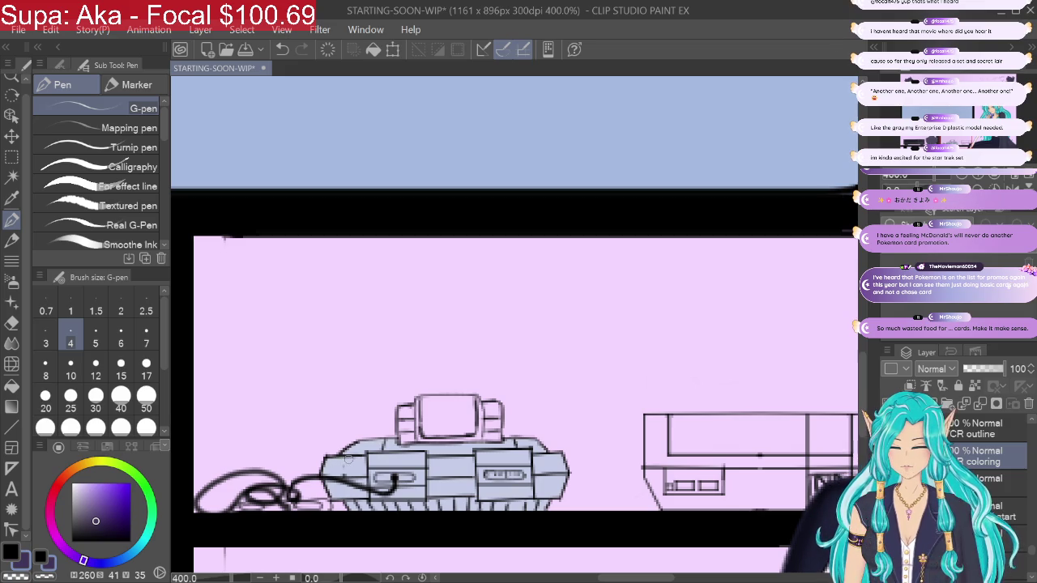
key(i)
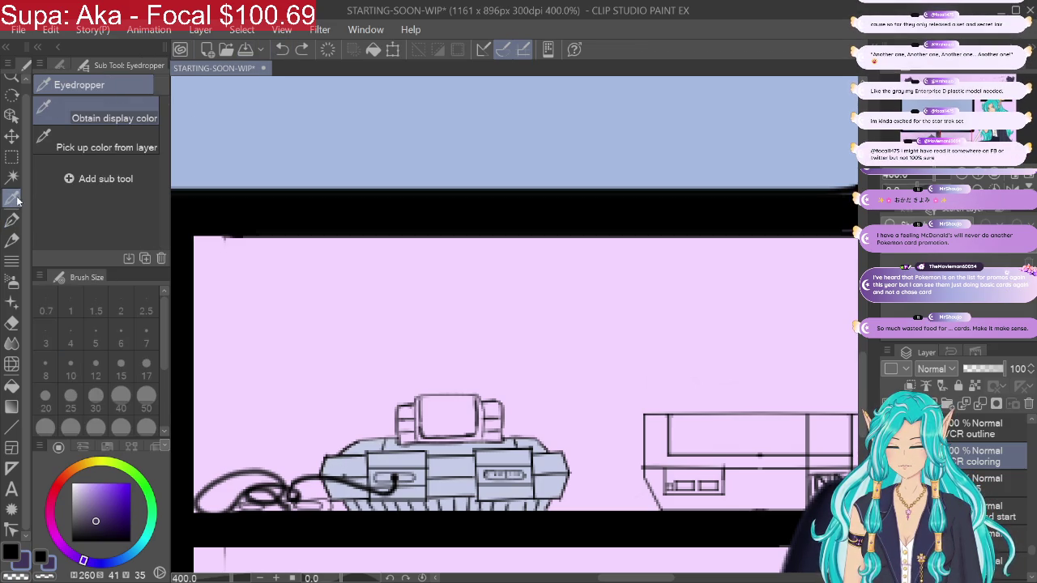
click(370, 435)
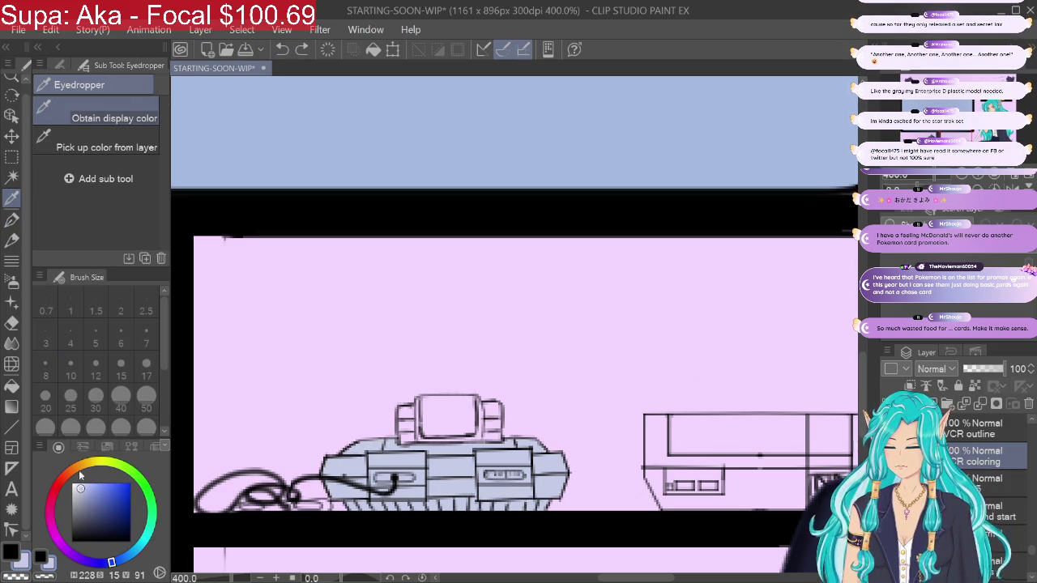
click(11, 220)
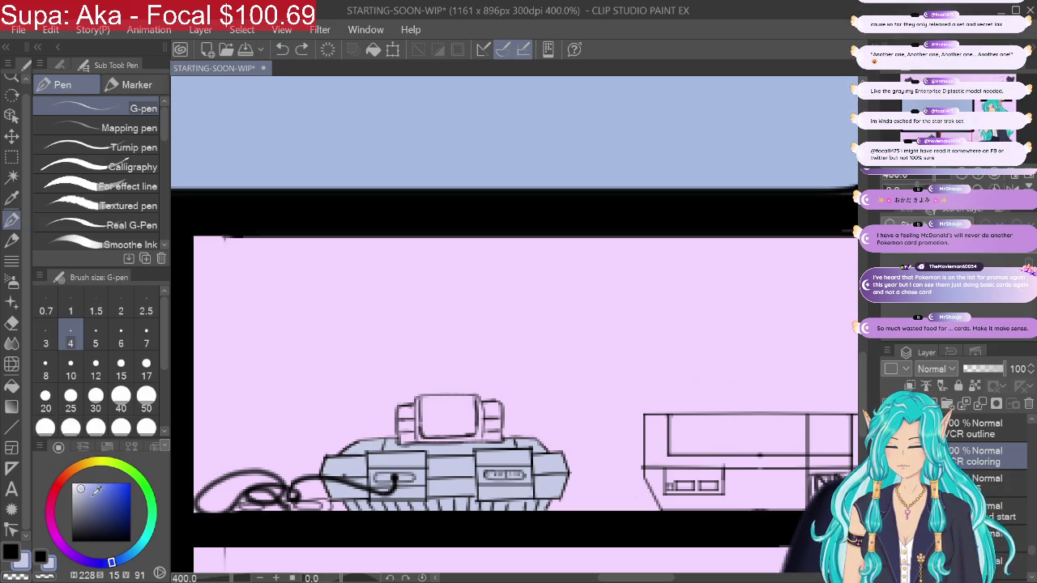
drag(81, 486, 75, 495)
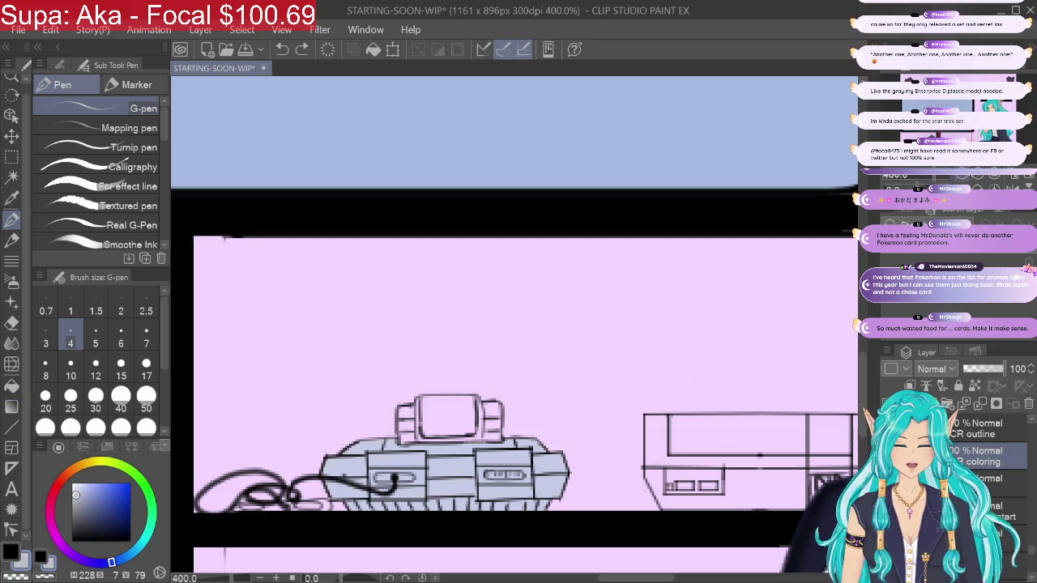
key(ctrl+plus)
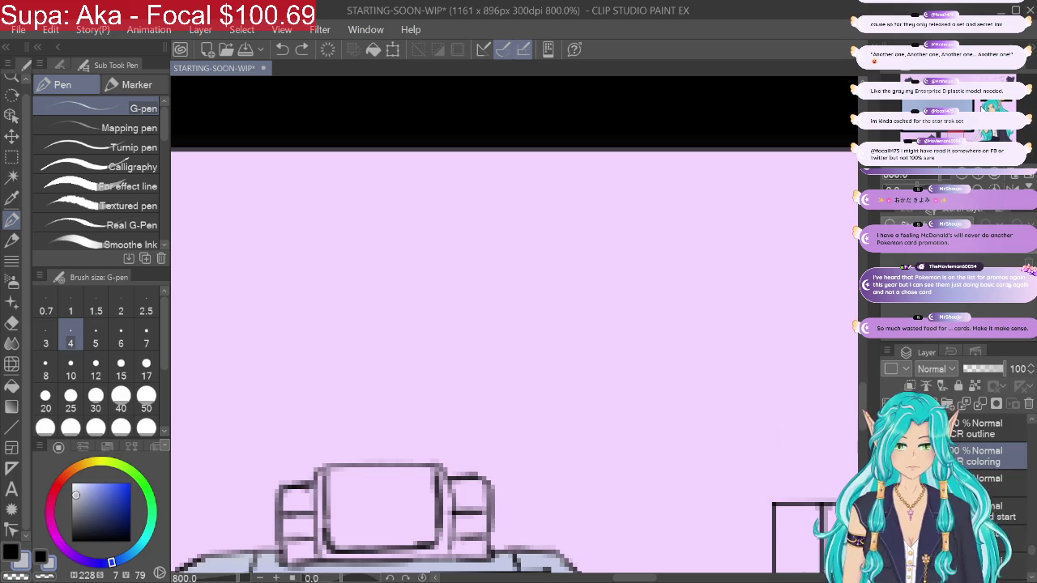
Step: Brush grey over the left raised block, then fill the right raised block with darker grey
scroll(514, 324, down, 1)
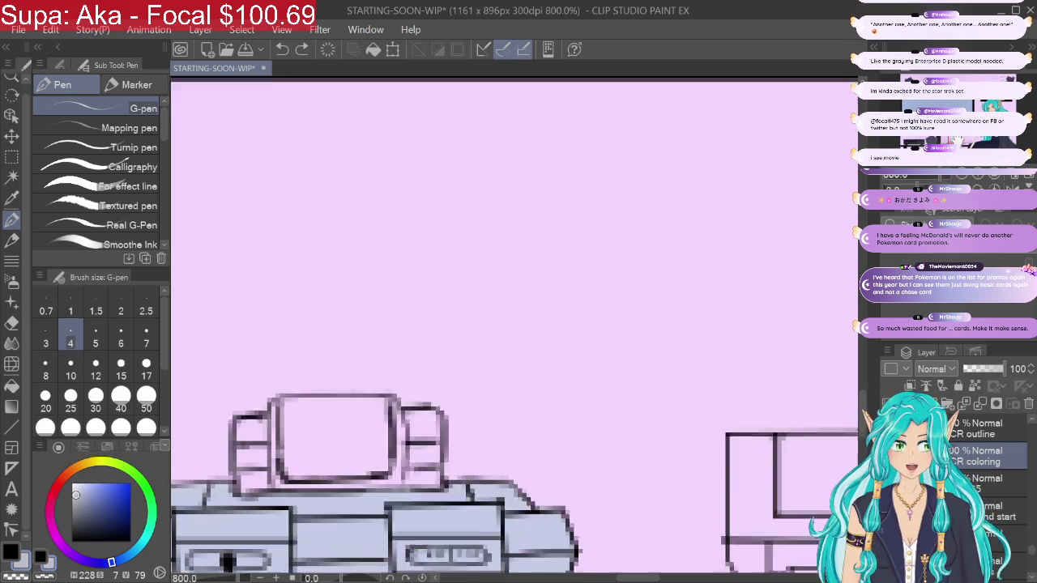
scroll(514, 324, down, 2)
drag(326, 273, 372, 249)
drag(332, 286, 332, 328)
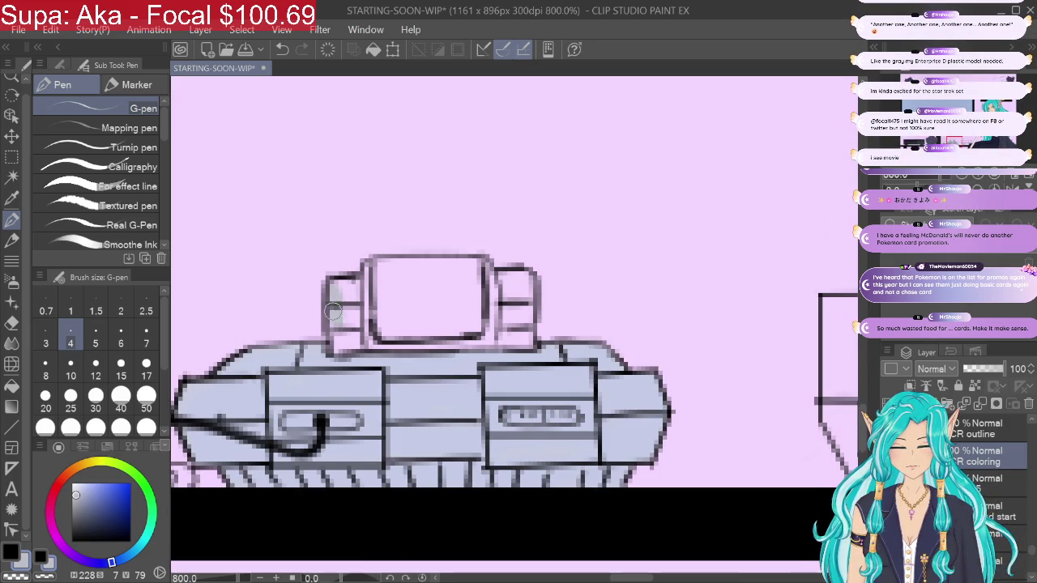
mouse_move(333, 275)
mouse_down()
mouse_move(334, 320)
mouse_move(365, 319)
mouse_up()
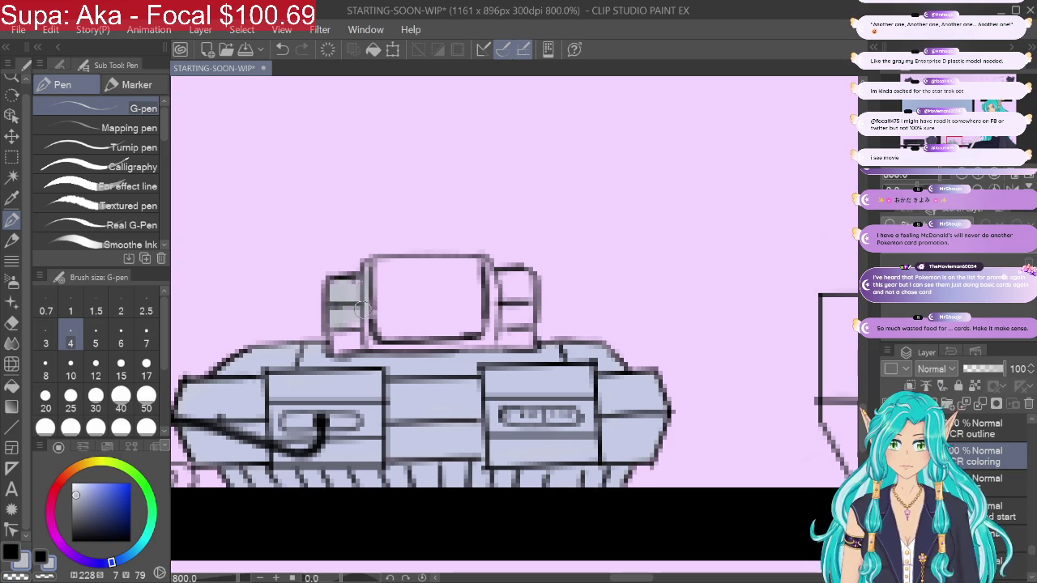
mouse_move(332, 288)
mouse_down()
mouse_move(335, 323)
mouse_move(364, 316)
mouse_up()
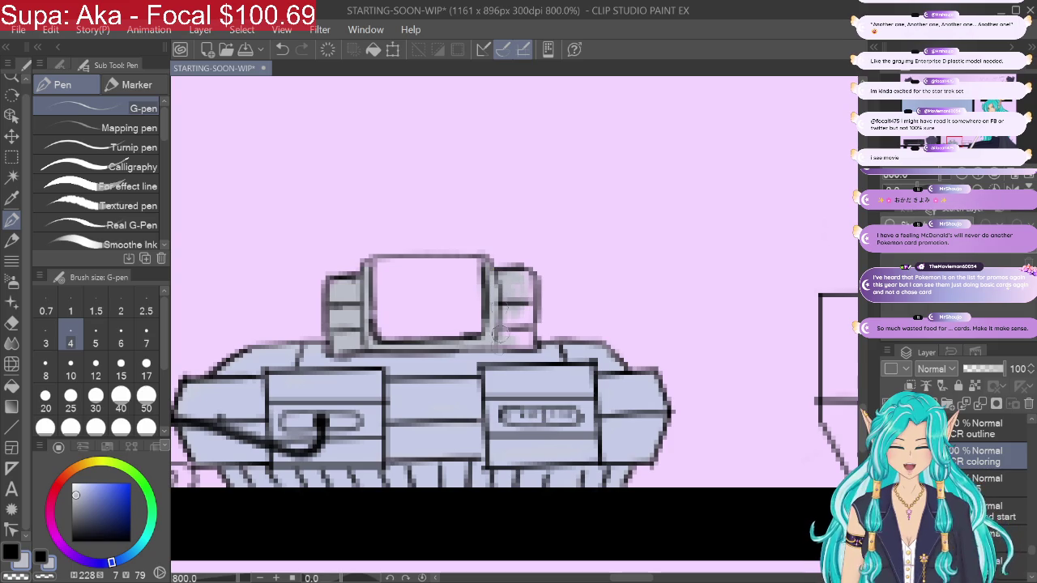
mouse_move(506, 345)
mouse_down()
mouse_move(522, 283)
mouse_move(527, 336)
mouse_move(523, 283)
mouse_up()
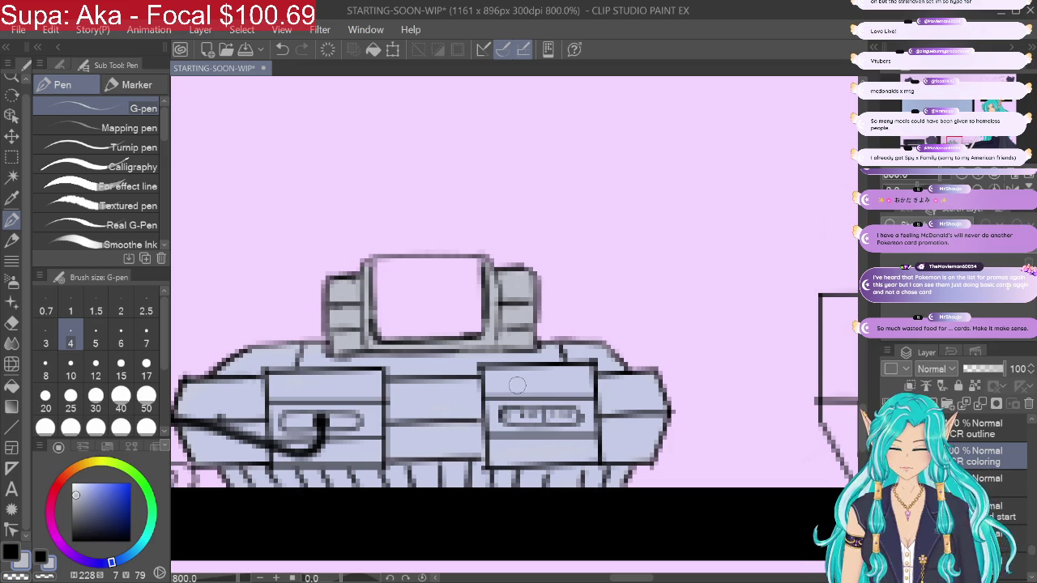
Step: Switch the colour to black and ink the cartridge slot's top, left, bottom and right edges
drag(69, 499, 73, 501)
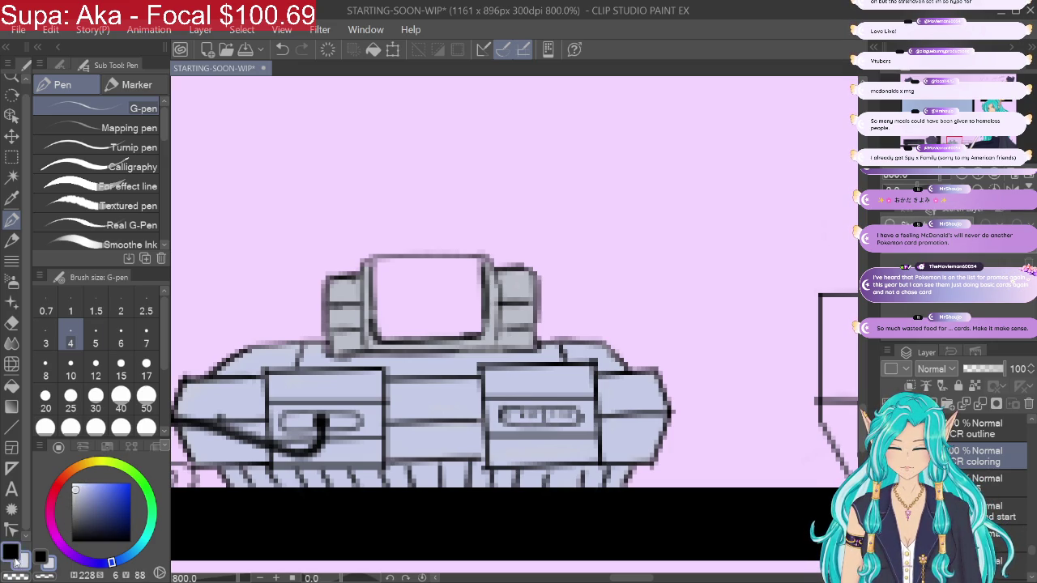
mouse_move(73, 500)
mouse_down()
mouse_move(71, 541)
mouse_move(77, 532)
mouse_up()
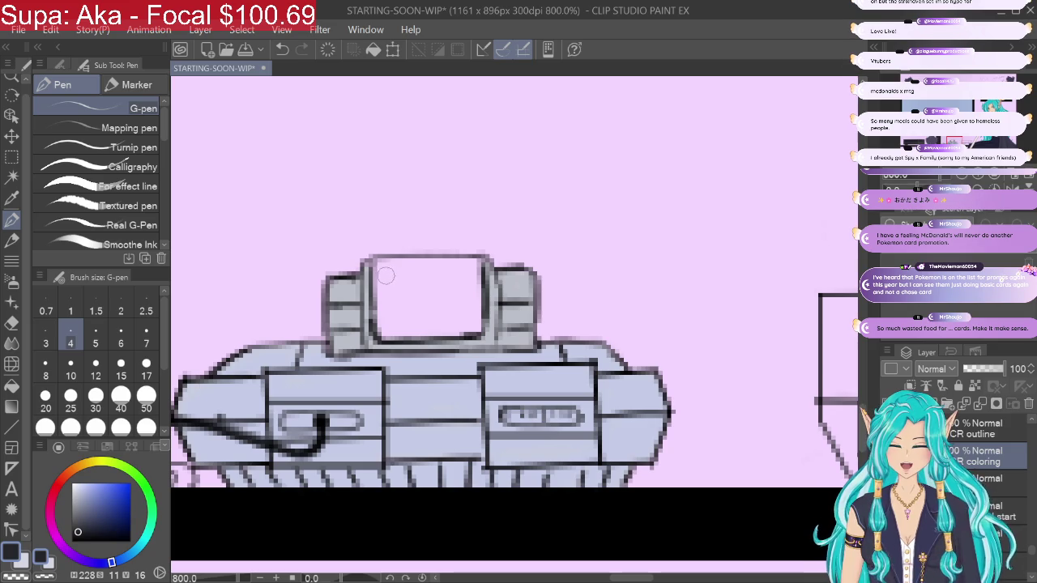
mouse_move(394, 261)
mouse_down()
mouse_move(374, 298)
mouse_move(390, 255)
mouse_move(473, 261)
mouse_up()
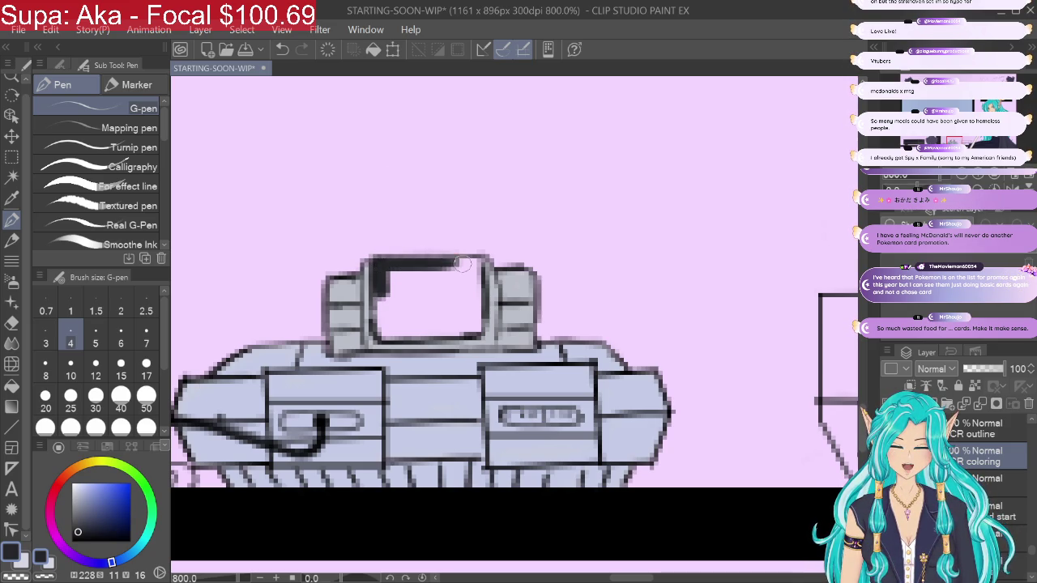
mouse_move(381, 279)
mouse_down()
mouse_move(378, 332)
mouse_move(378, 282)
mouse_move(384, 338)
mouse_move(416, 322)
mouse_up()
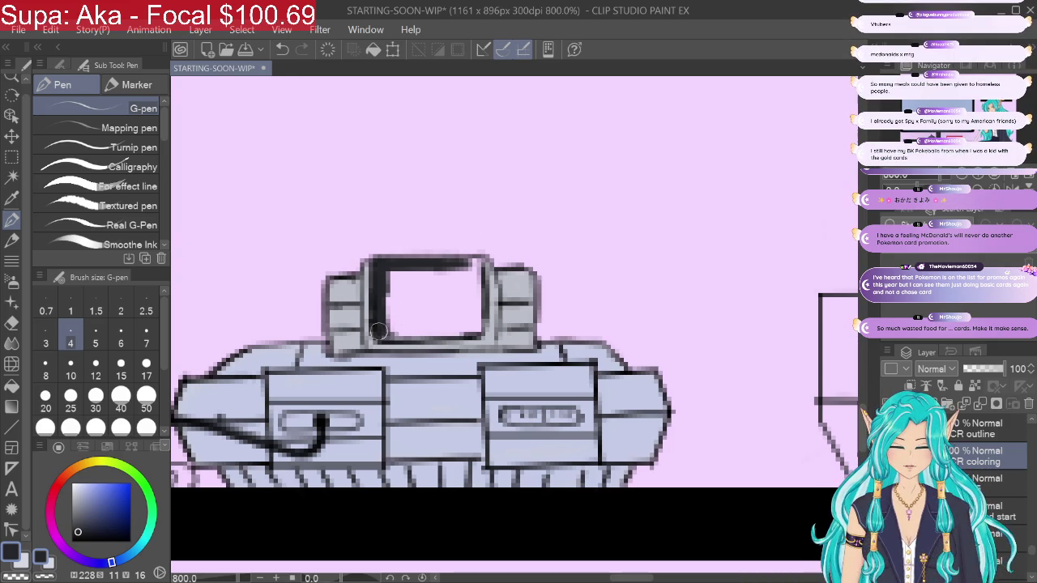
drag(378, 336, 485, 333)
mouse_move(476, 266)
mouse_down()
mouse_move(459, 257)
mouse_move(478, 320)
mouse_up()
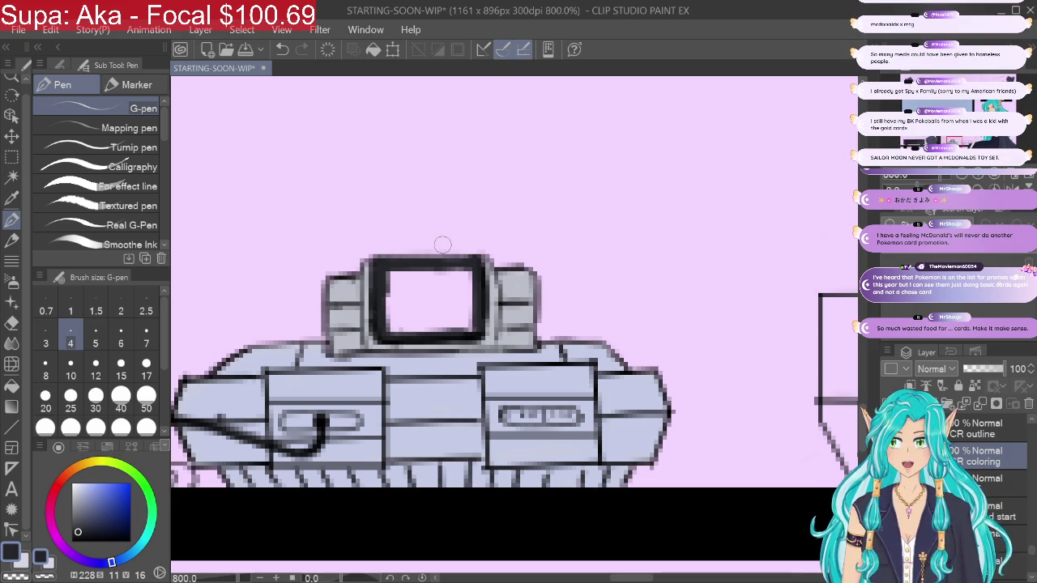
Step: Thicken the slot's edges and fill its interior with dark ink
mouse_move(385, 273)
mouse_down()
mouse_move(386, 332)
mouse_move(395, 312)
mouse_move(397, 337)
mouse_move(457, 270)
mouse_up()
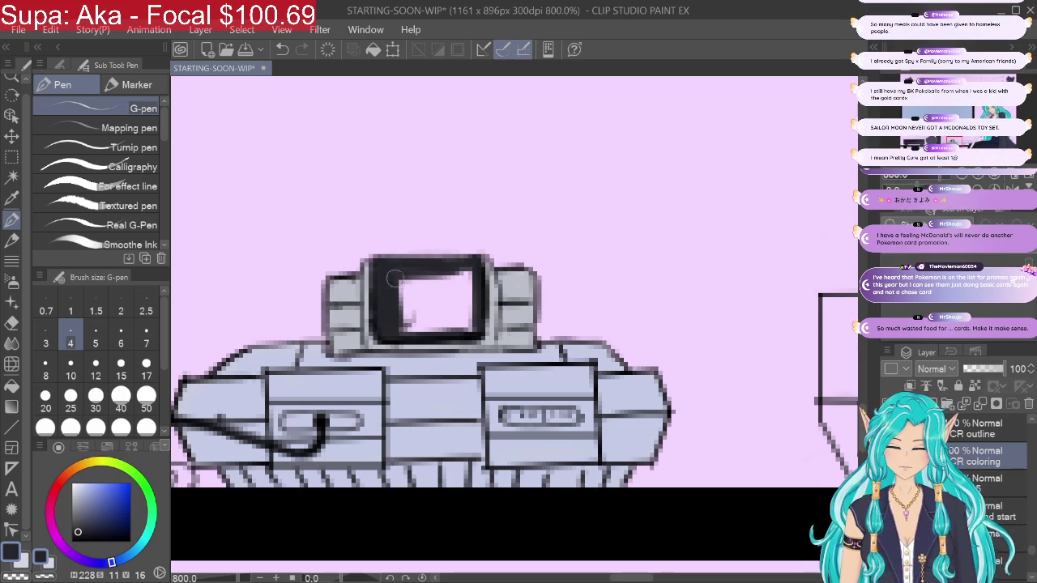
drag(403, 303, 403, 335)
mouse_move(397, 276)
mouse_down()
mouse_move(403, 334)
mouse_move(412, 274)
mouse_up()
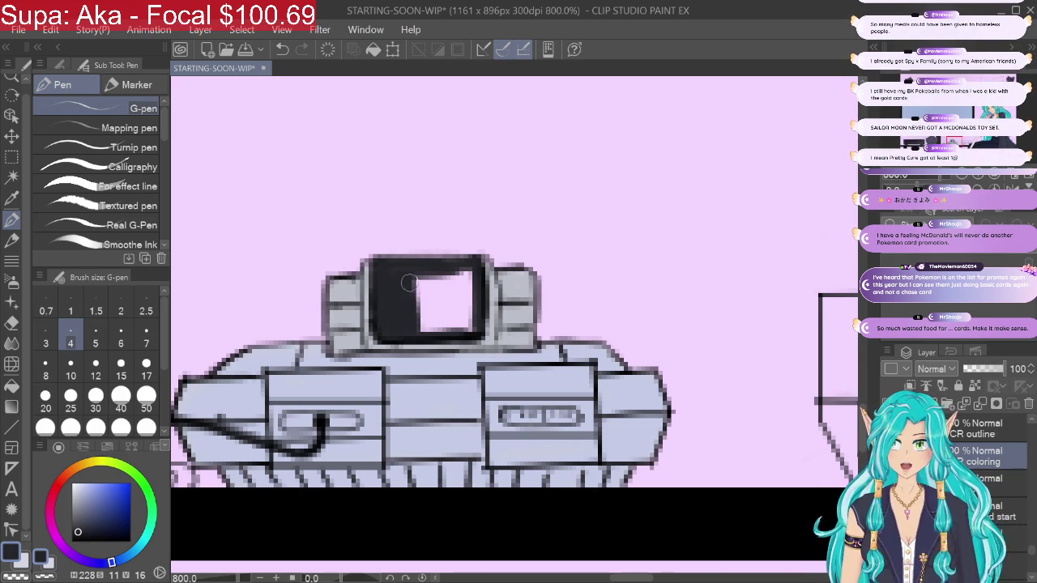
mouse_move(416, 332)
mouse_down()
mouse_move(414, 281)
mouse_move(419, 332)
mouse_move(425, 273)
mouse_move(431, 301)
mouse_move(423, 268)
mouse_move(437, 332)
mouse_move(447, 266)
mouse_move(455, 332)
mouse_move(461, 289)
mouse_move(468, 332)
mouse_move(478, 253)
mouse_up()
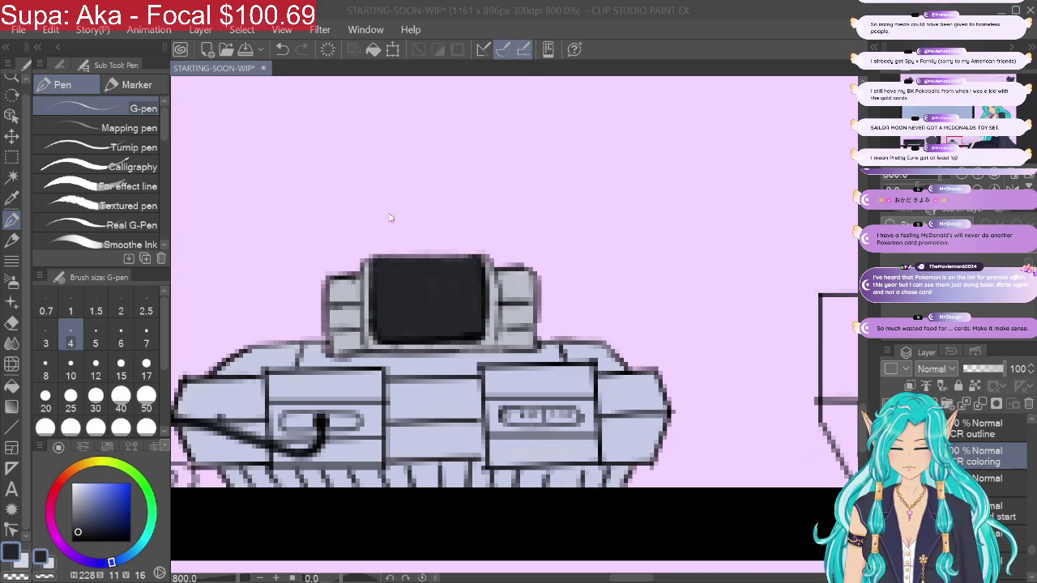
Step: Save the STARTING-SOON-WIP scene with Ctrl+S
click(37, 30)
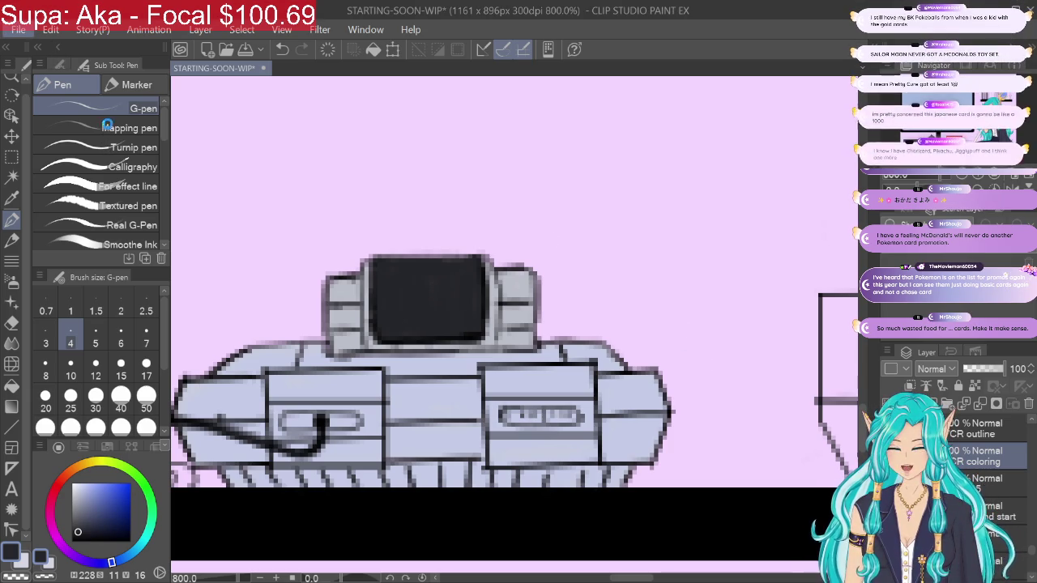
key(ctrl+s)
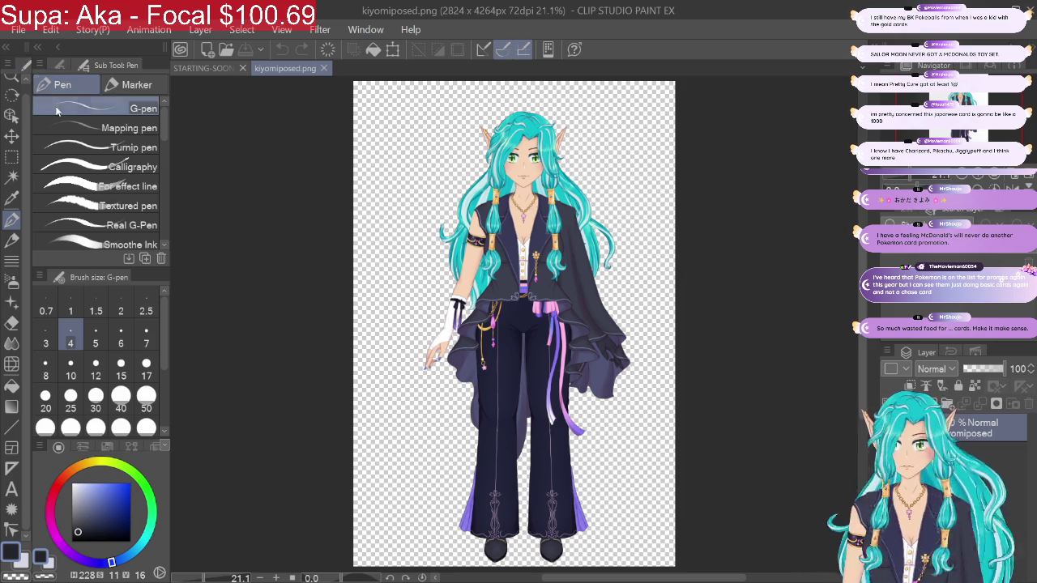
Step: Rectangle-select the character's head and upper body, and mark an area on the scene's TV screen
key(m)
drag(413, 87, 636, 256)
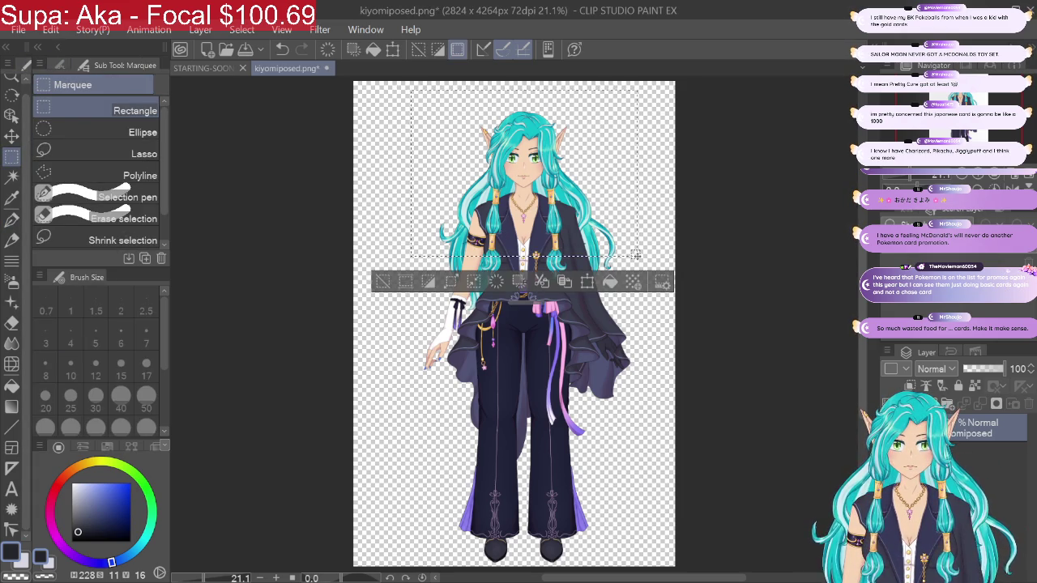
click(209, 68)
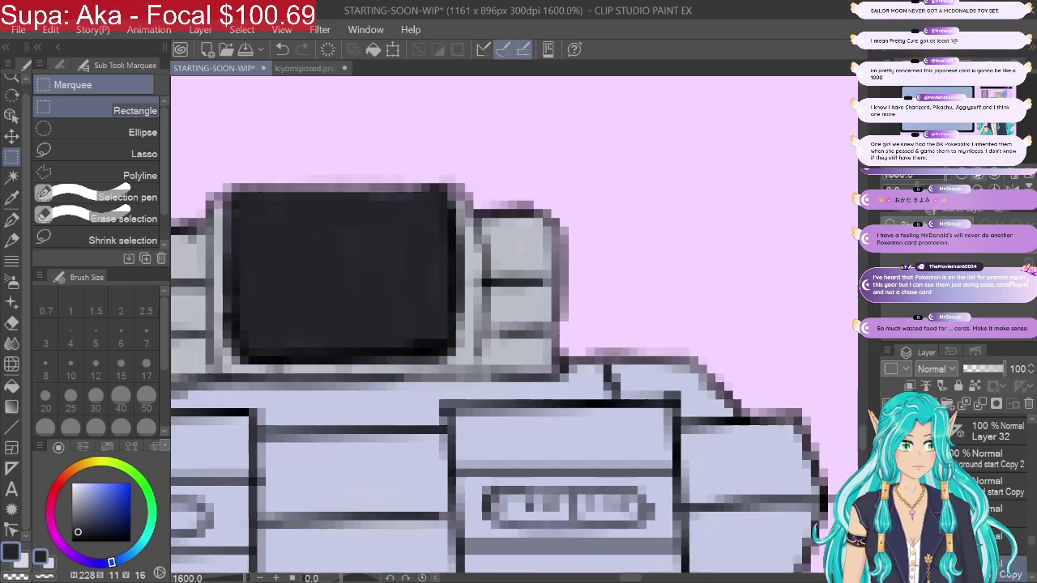
drag(976, 178, 960, 175)
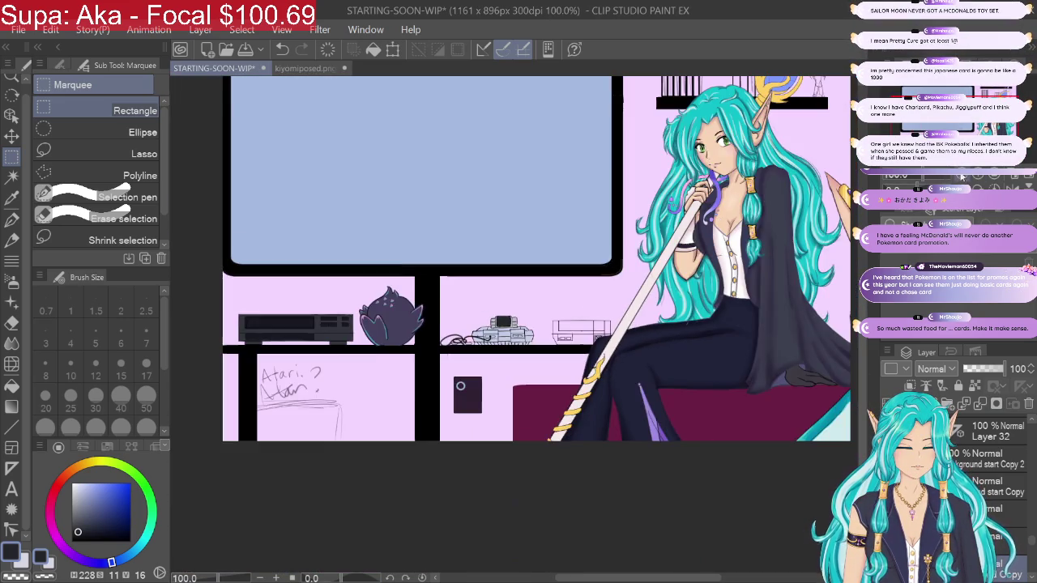
click(306, 68)
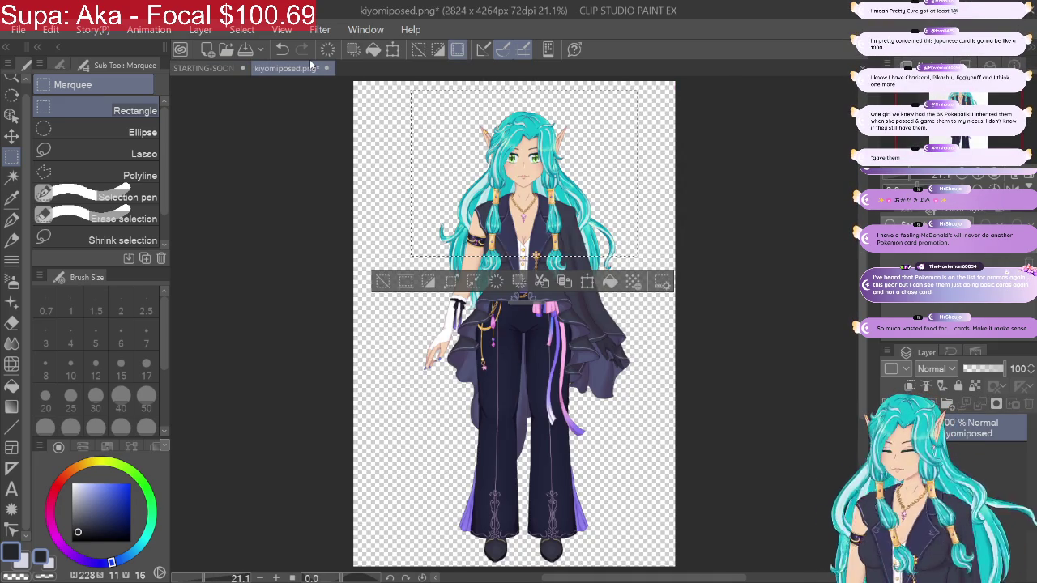
click(205, 68)
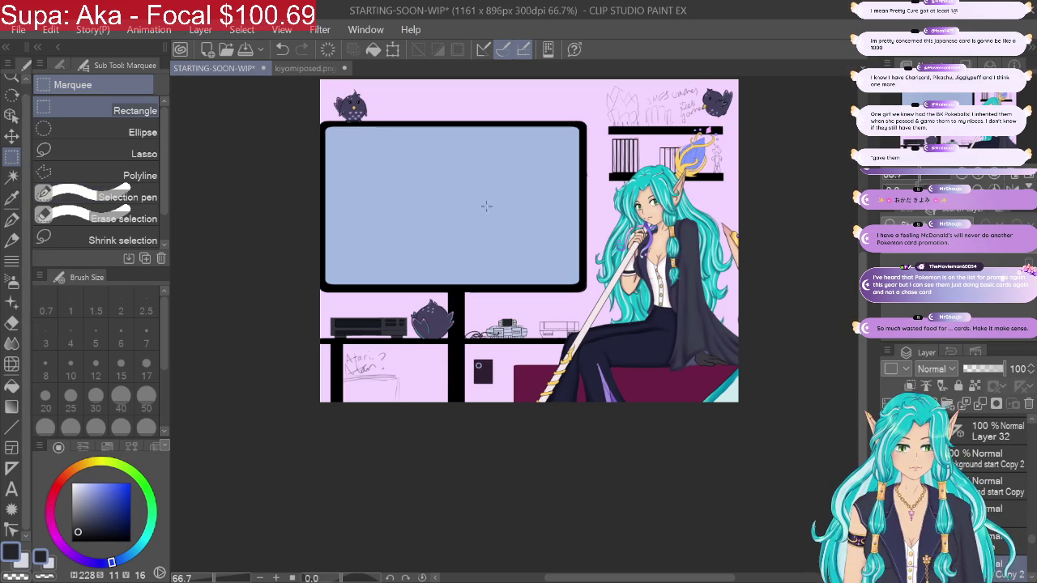
drag(470, 208, 563, 286)
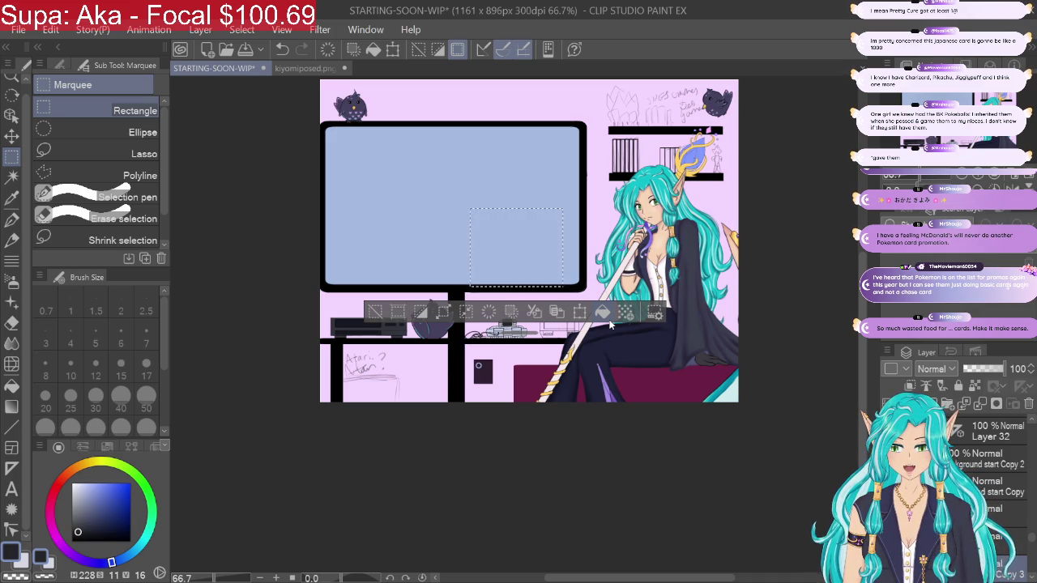
Step: Copy the character's upper body onto a 'kiyomiposed Copy' layer and return to STARTING-SOON-WIP
click(292, 68)
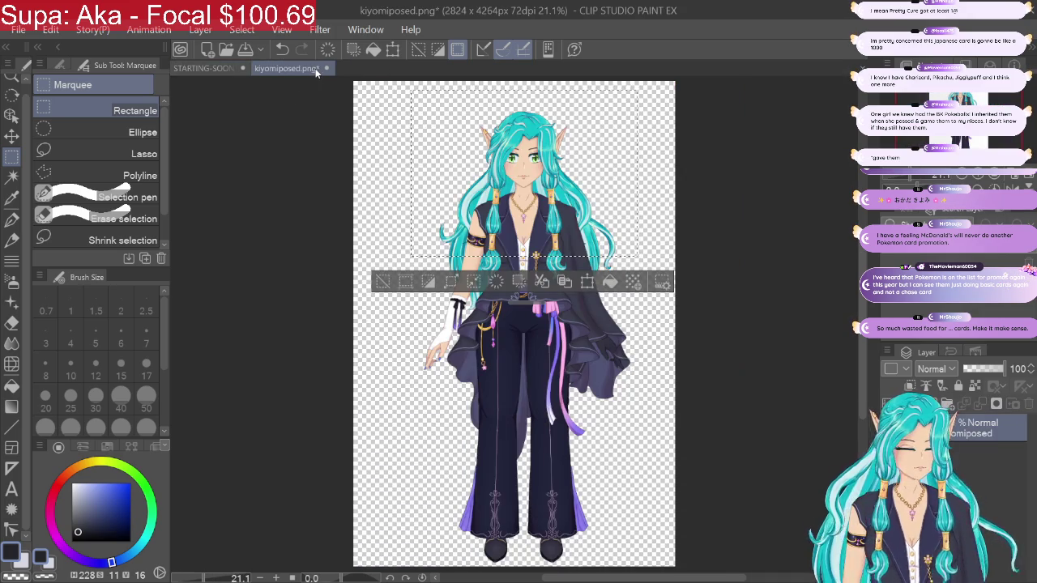
alt+click(501, 185)
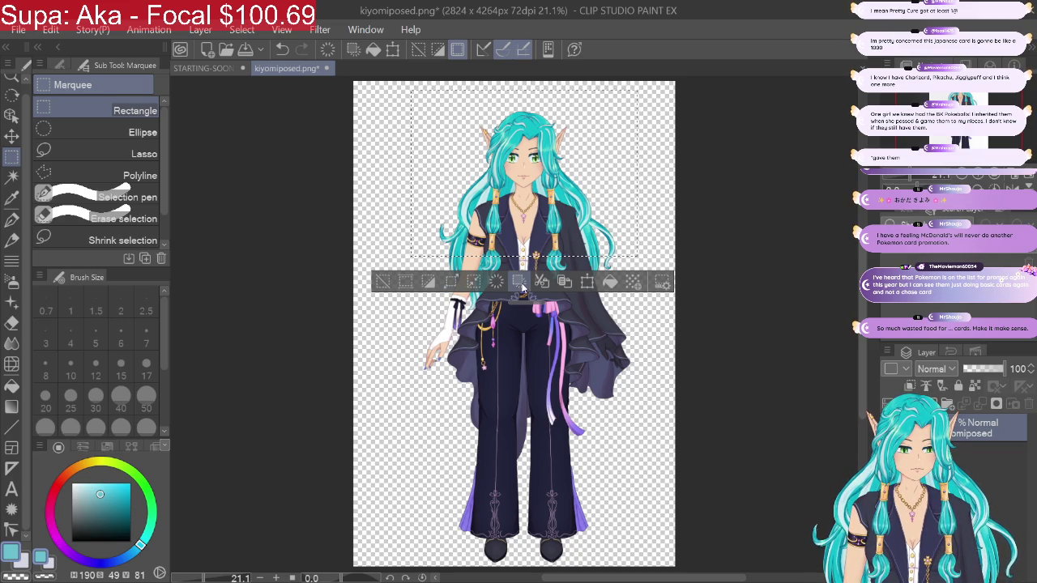
click(565, 282)
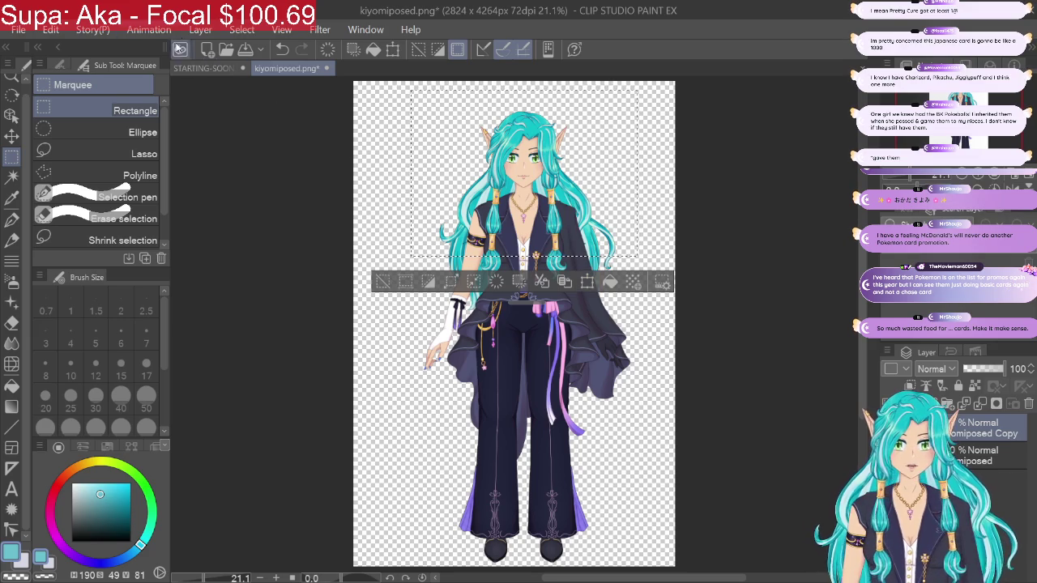
click(191, 70)
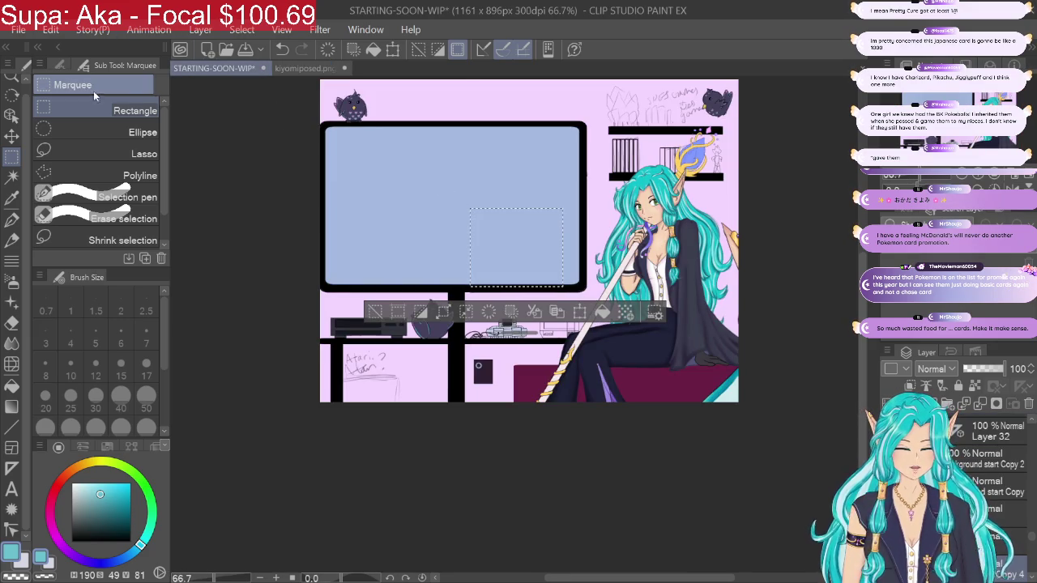
Step: Clear the selection and move the copied character layer into the scene
click(420, 51)
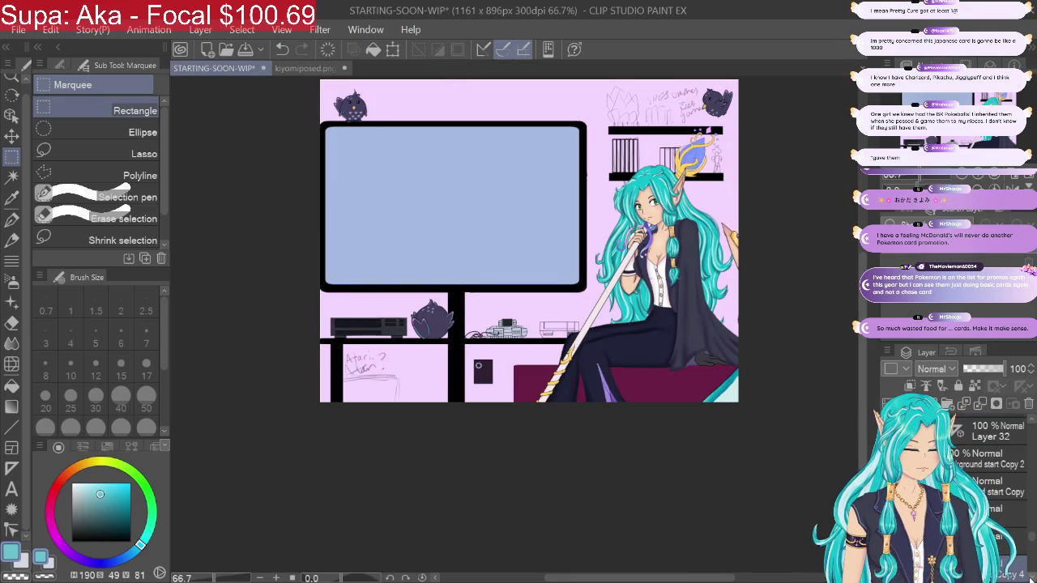
scroll(1032, 541, down, 2)
scroll(1032, 541, down, 2)
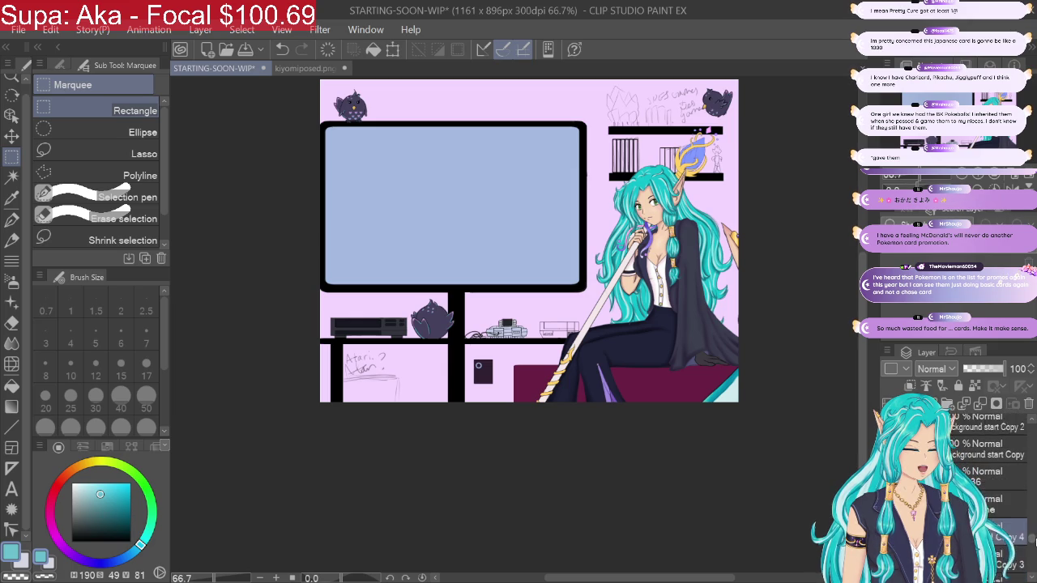
scroll(1031, 541, down, 2)
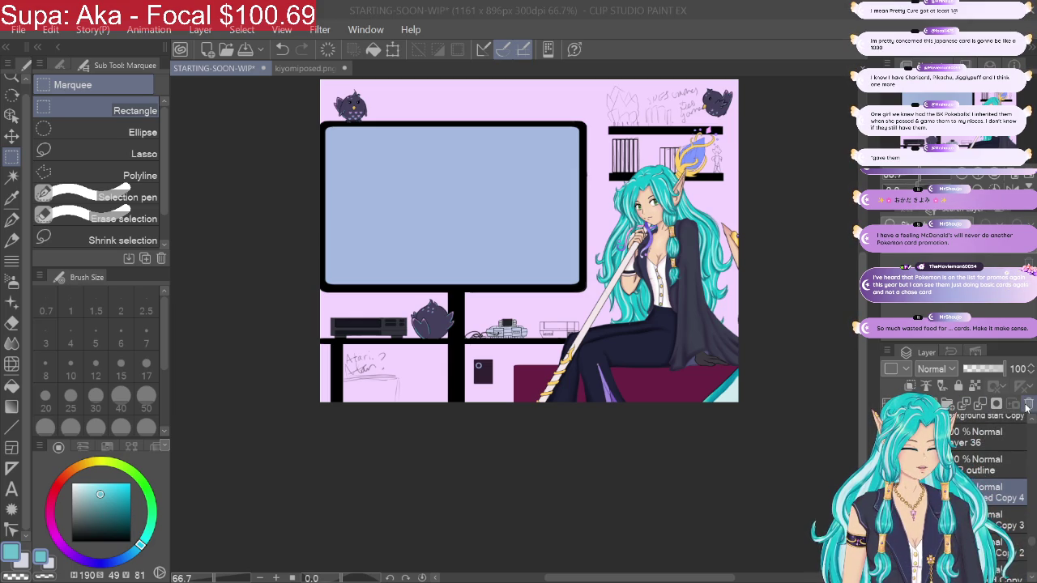
scroll(1027, 379, down, 1)
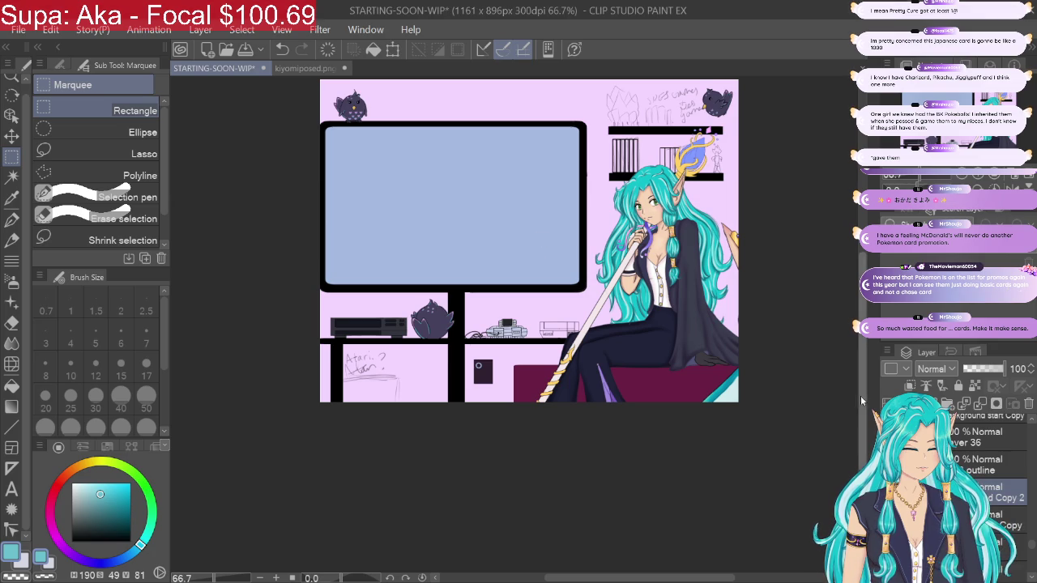
scroll(1035, 435, down, 1)
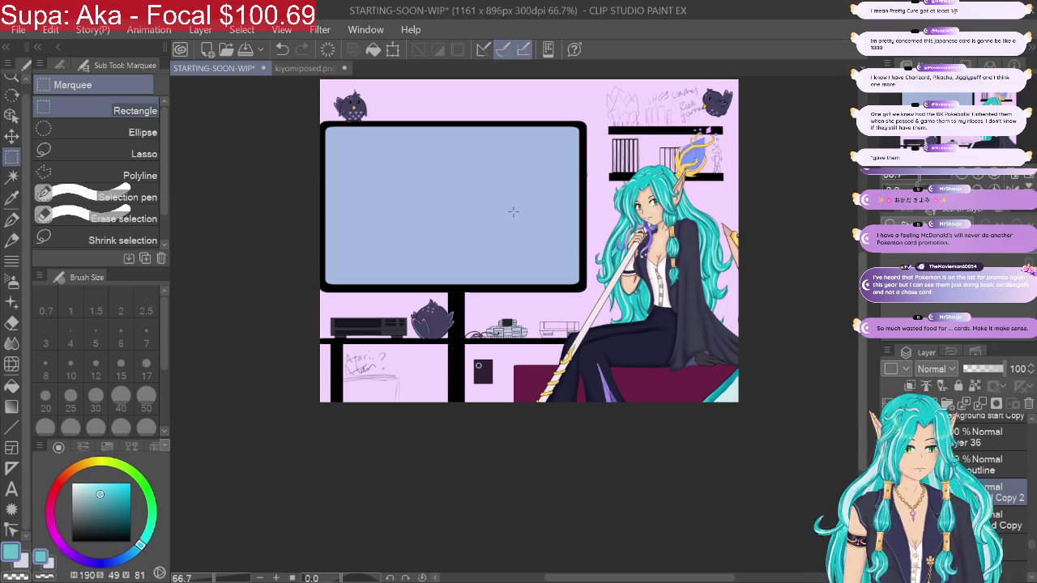
key(k)
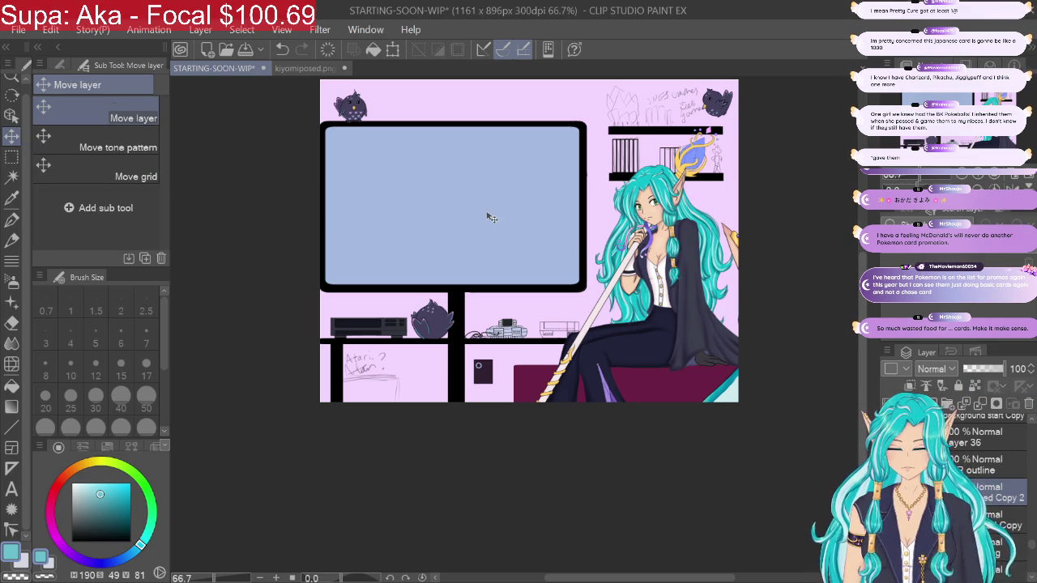
drag(491, 217, 174, 151)
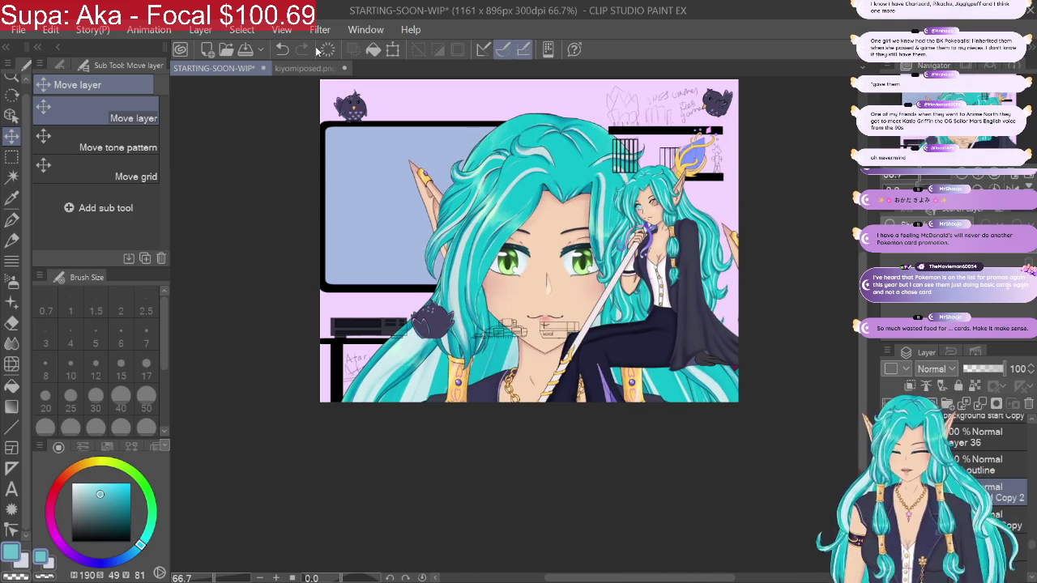
Step: Scale the character down and place it on the shelf under the TV
key(ctrl+t)
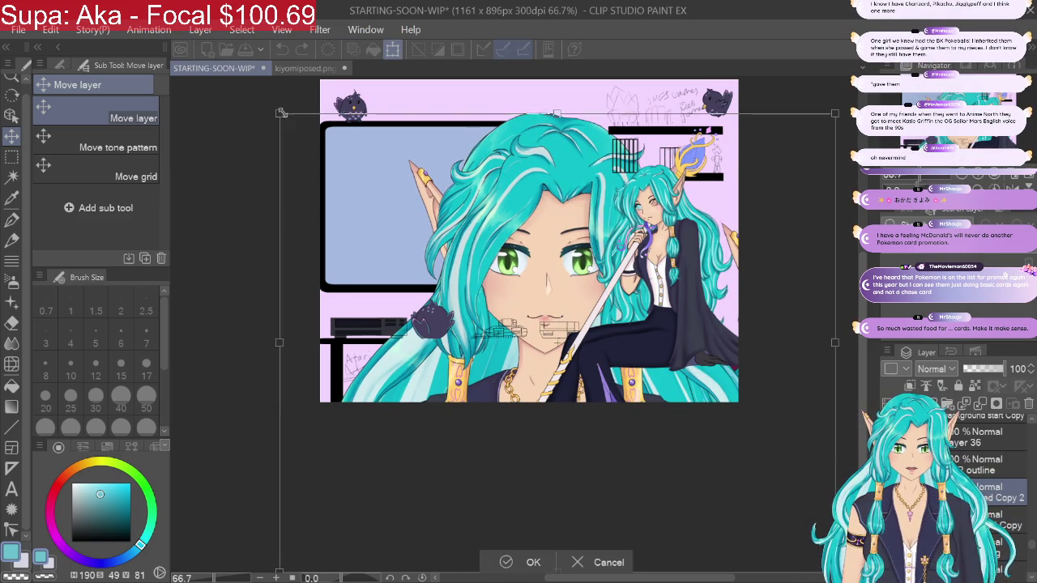
drag(529, 320, 659, 427)
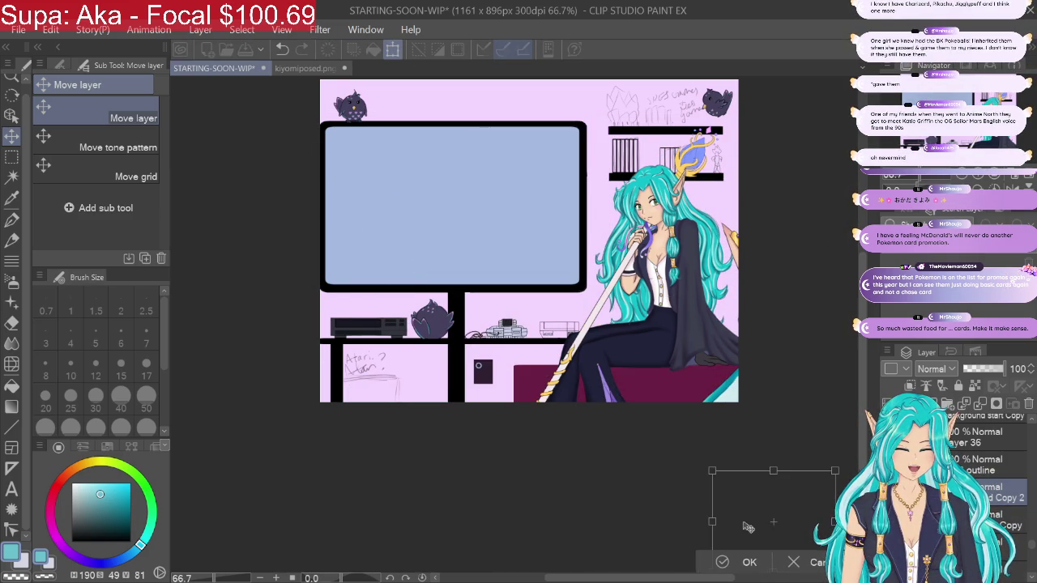
mouse_move(741, 498)
mouse_down()
mouse_move(532, 323)
mouse_move(494, 314)
mouse_up()
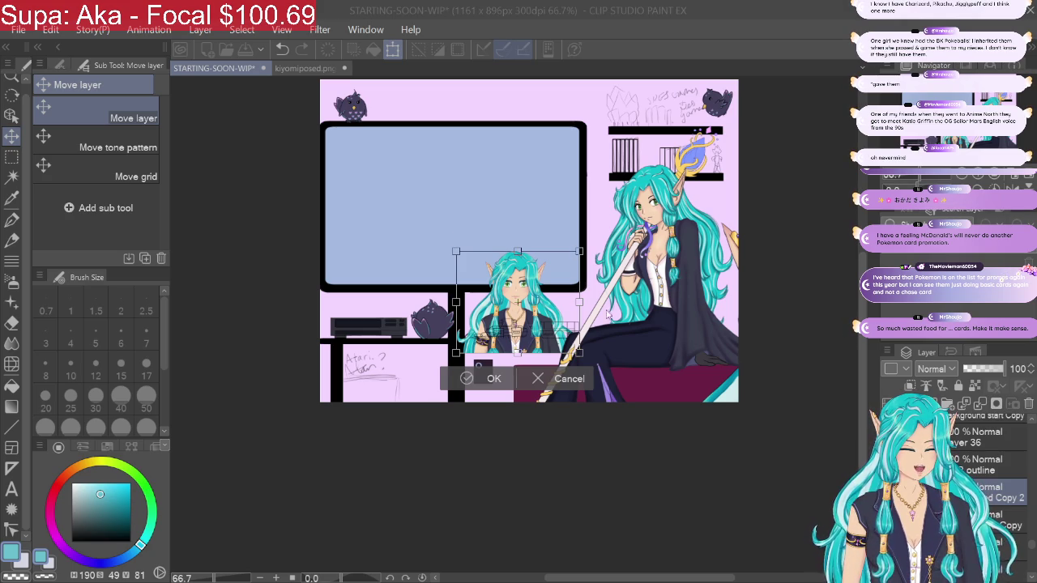
key(Return)
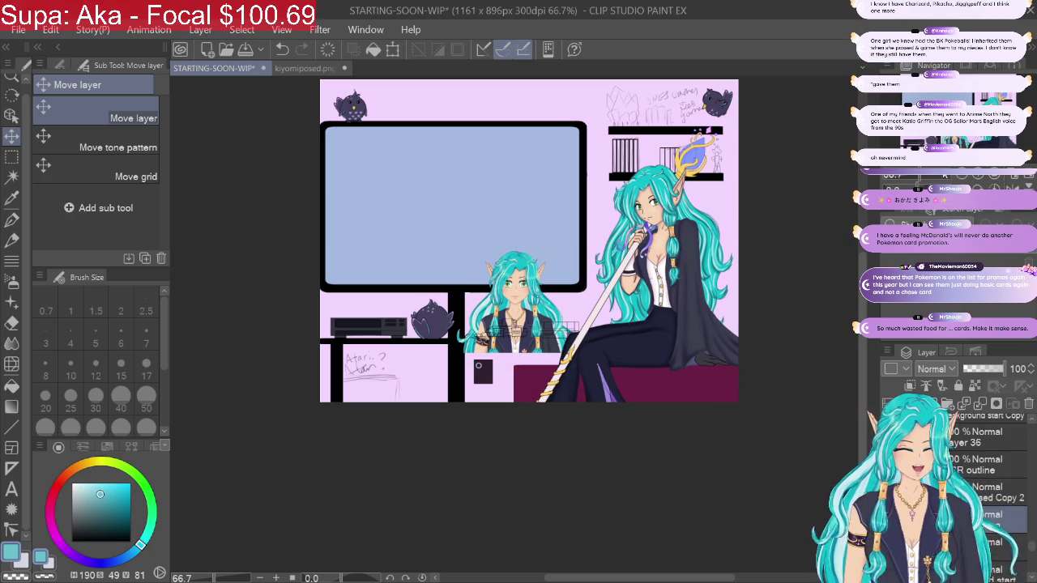
key(ctrl+t)
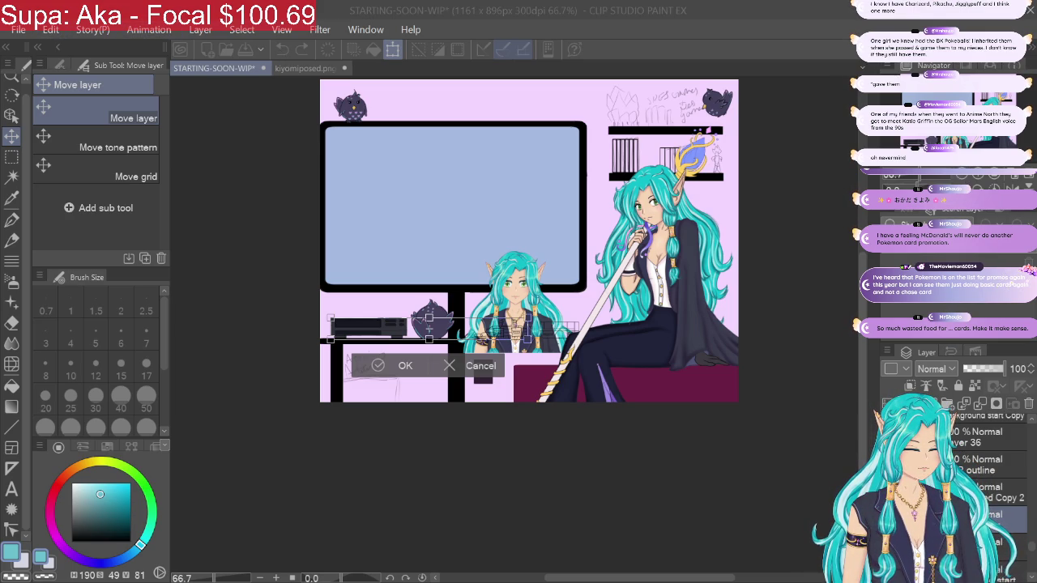
key(Return)
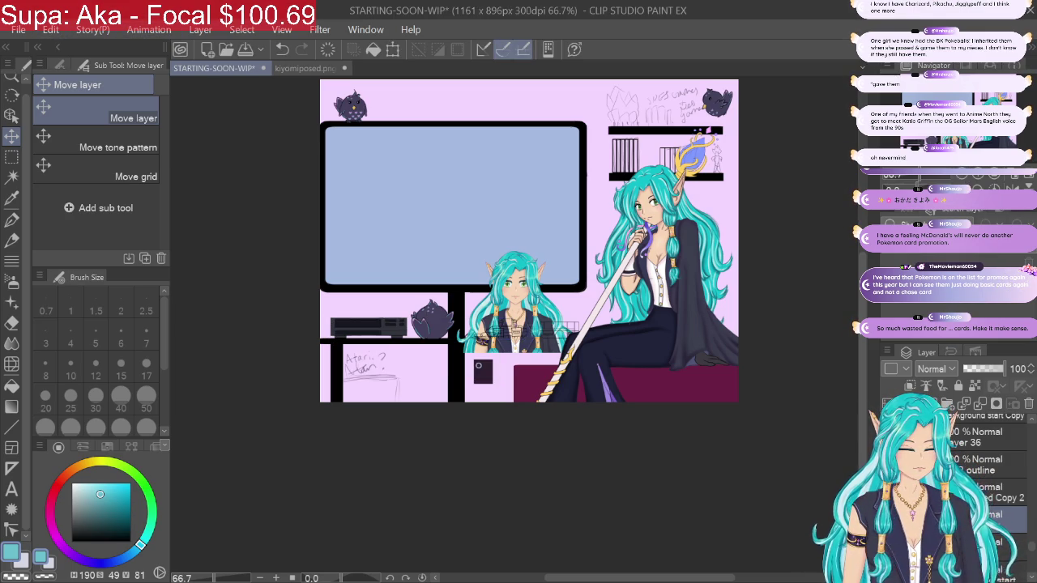
Step: Shrink the character copy much further and set it on the shelf beside the consoles
click(969, 178)
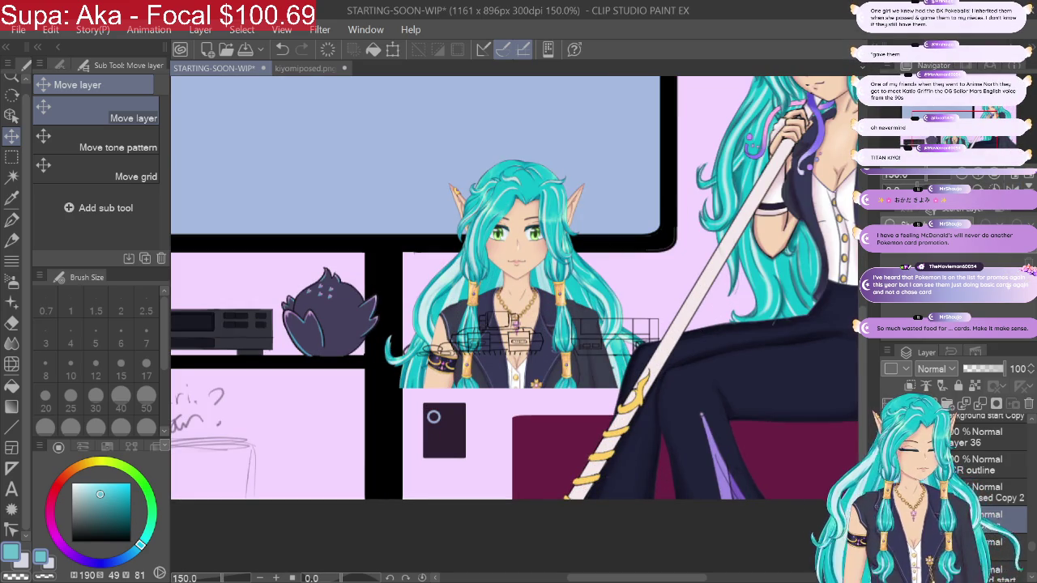
key(ctrl+t)
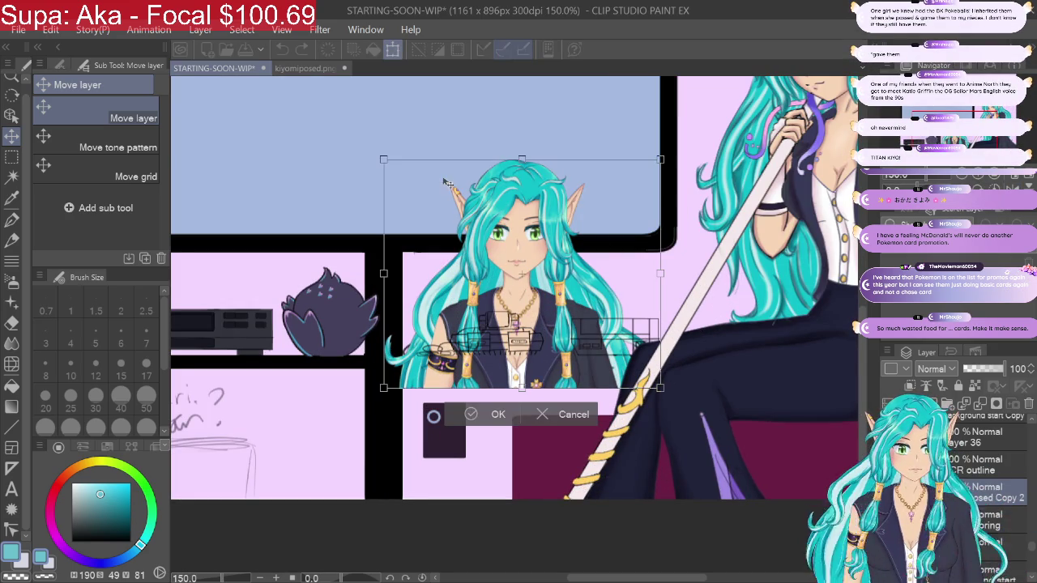
drag(383, 157, 633, 377)
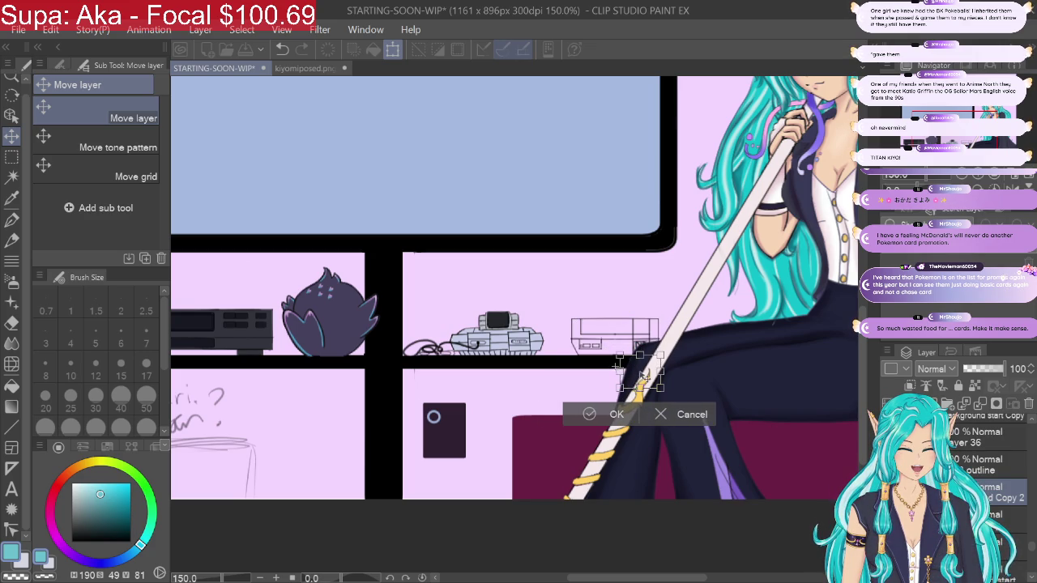
drag(644, 377, 499, 318)
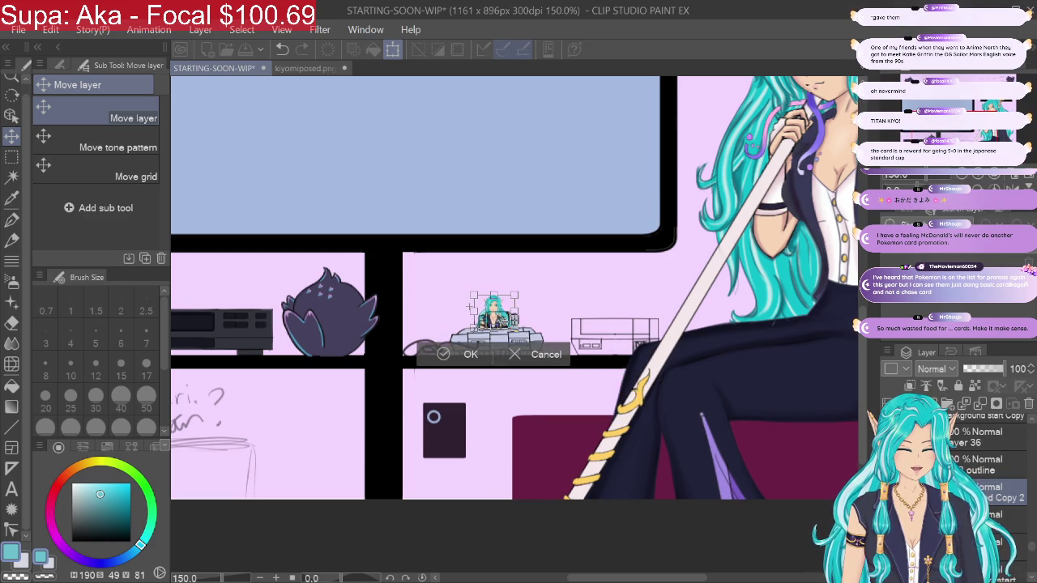
key(ctrl+equal)
key(ctrl+equal)
key(ctrl+equal)
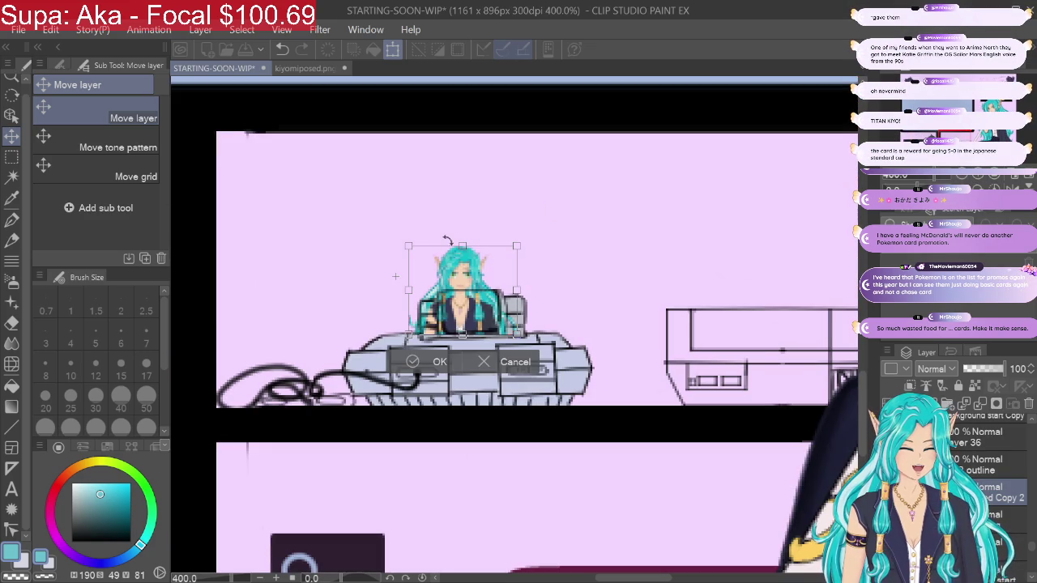
Step: Scale the character image to fit the console's screen and nudge it into place
drag(410, 244, 460, 311)
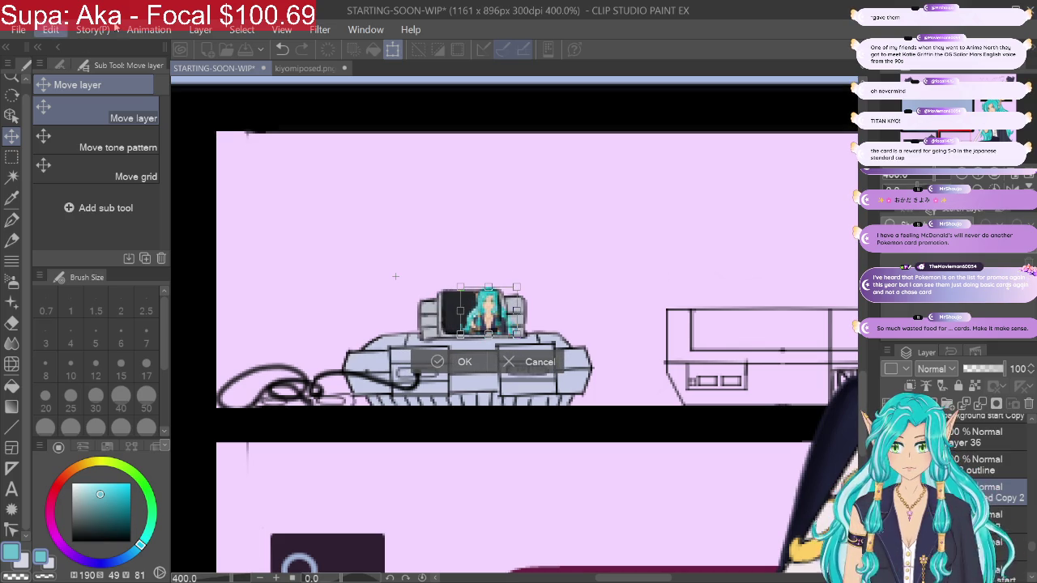
key(ctrl+z)
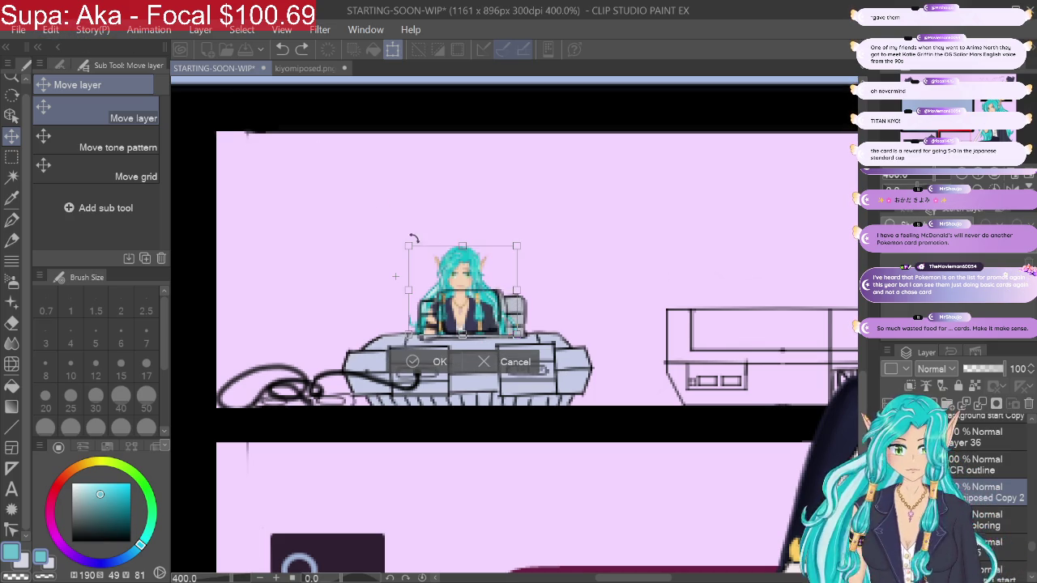
drag(408, 246, 481, 303)
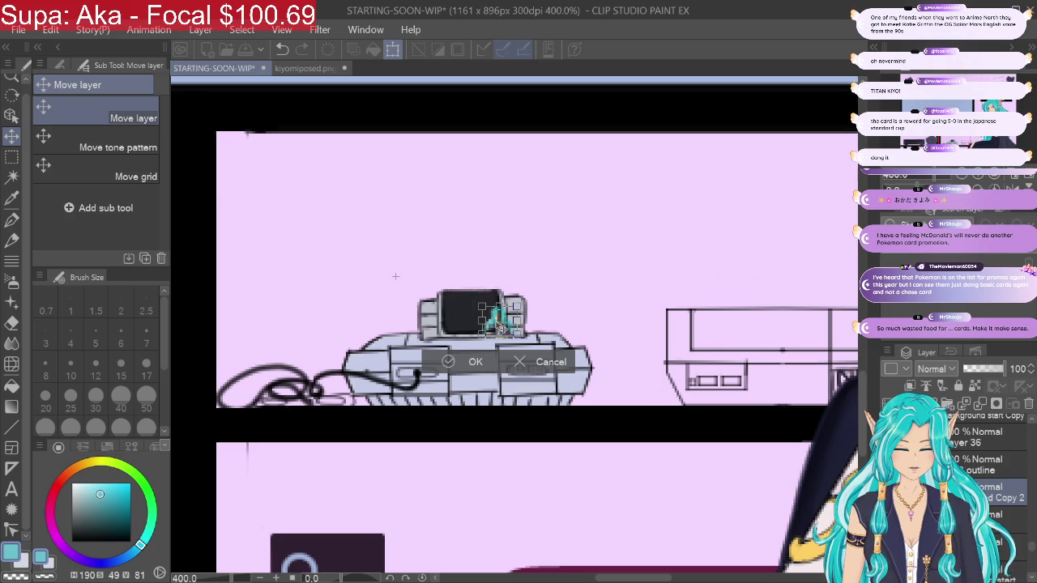
drag(395, 276, 359, 269)
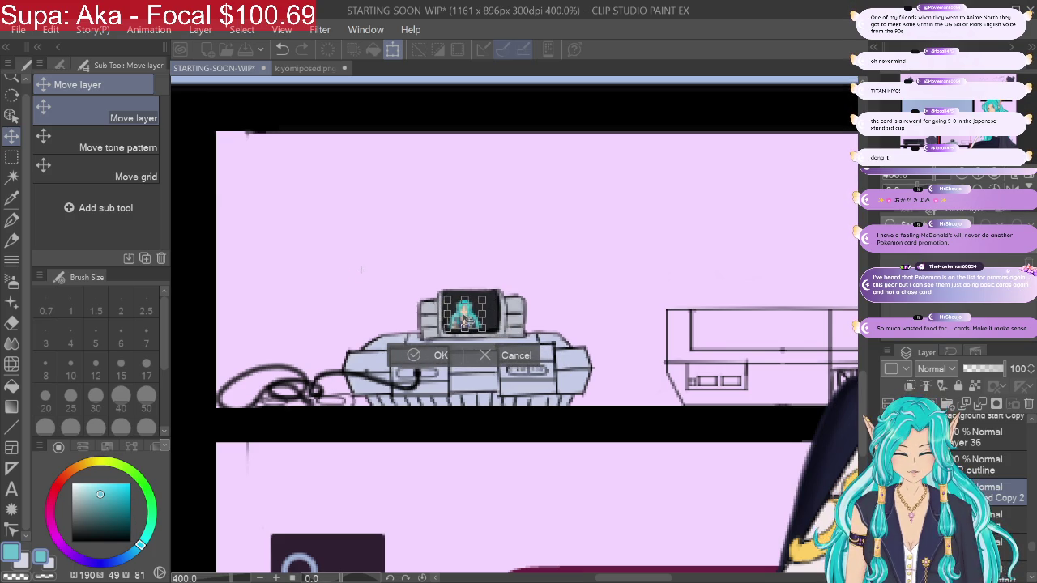
drag(359, 269, 361, 270)
key(Return)
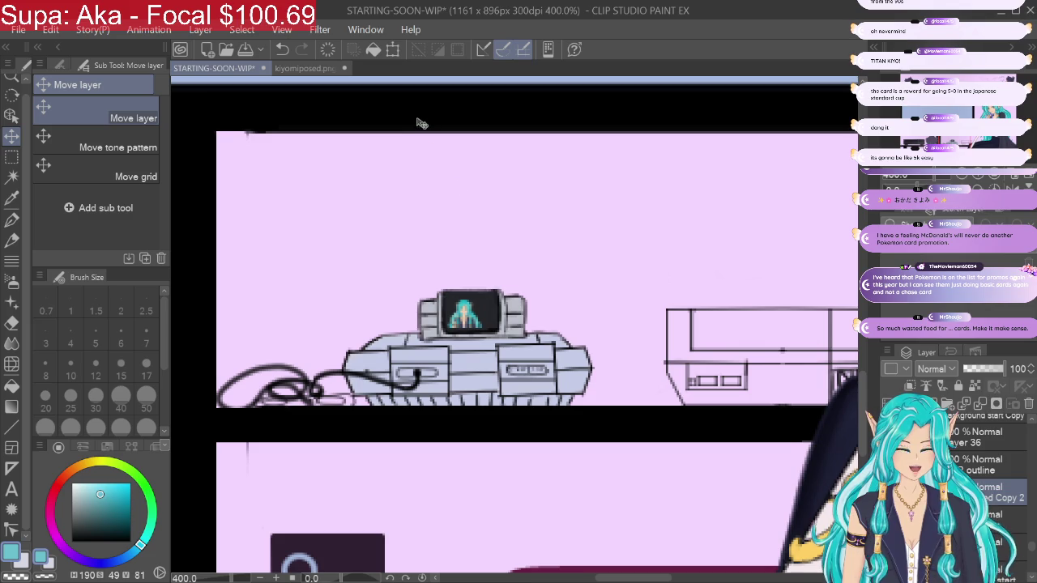
key(ctrl+alt+0)
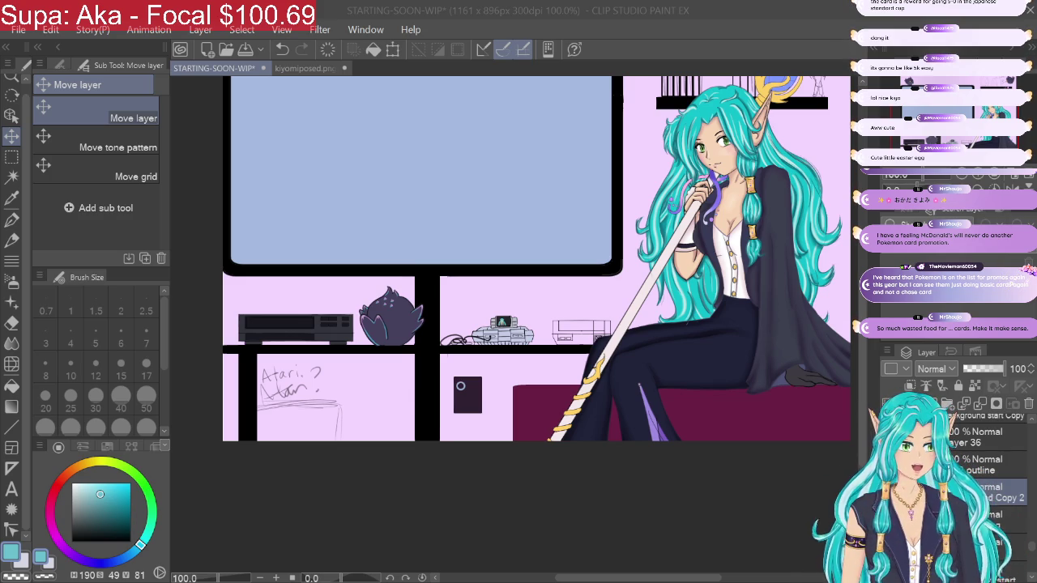
click(987, 176)
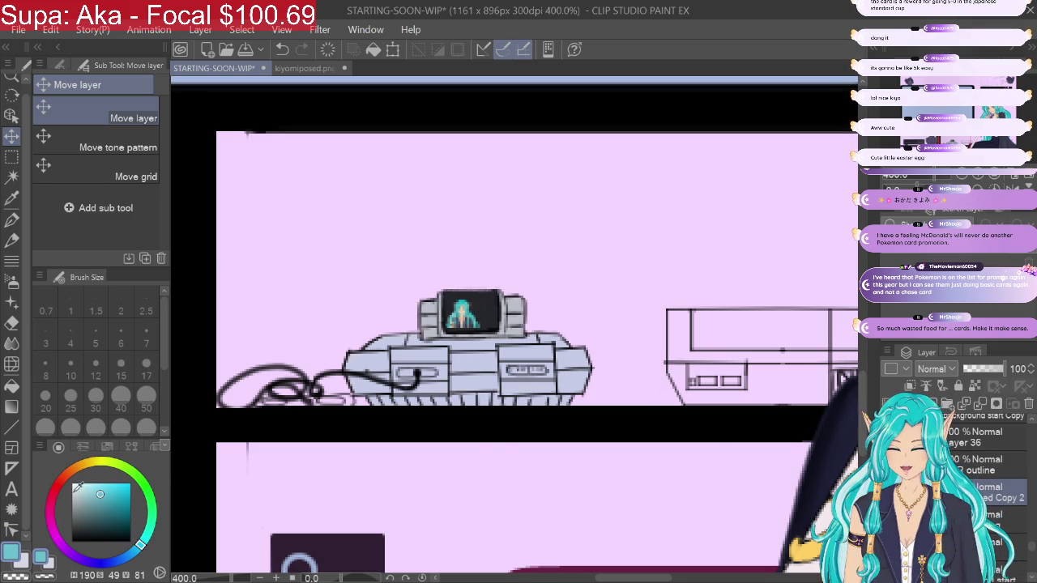
Step: Choose red and start a text box on the console screen, reducing the text size to 1
click(52, 489)
click(129, 489)
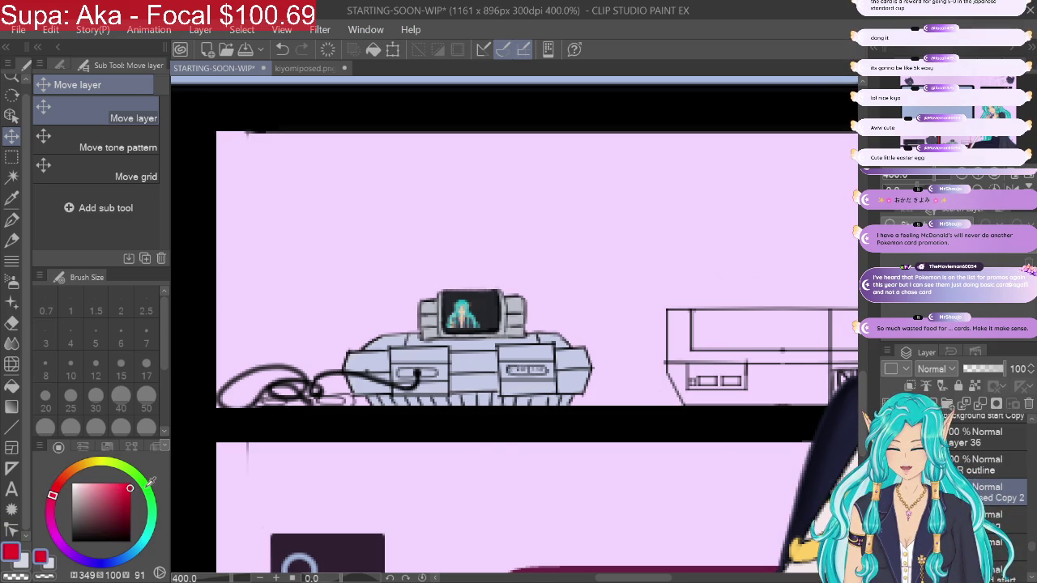
click(12, 491)
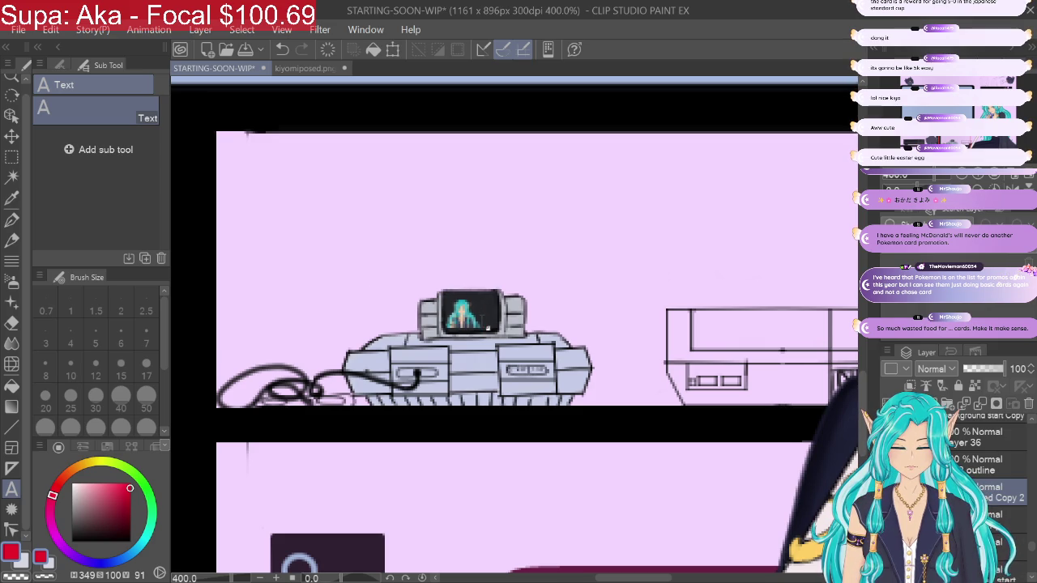
click(480, 324)
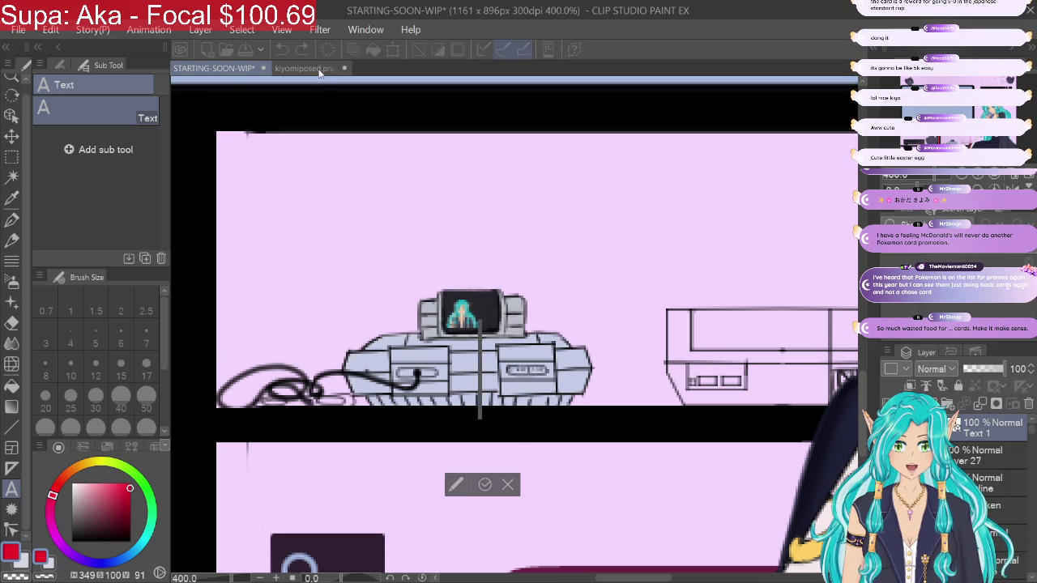
click(59, 65)
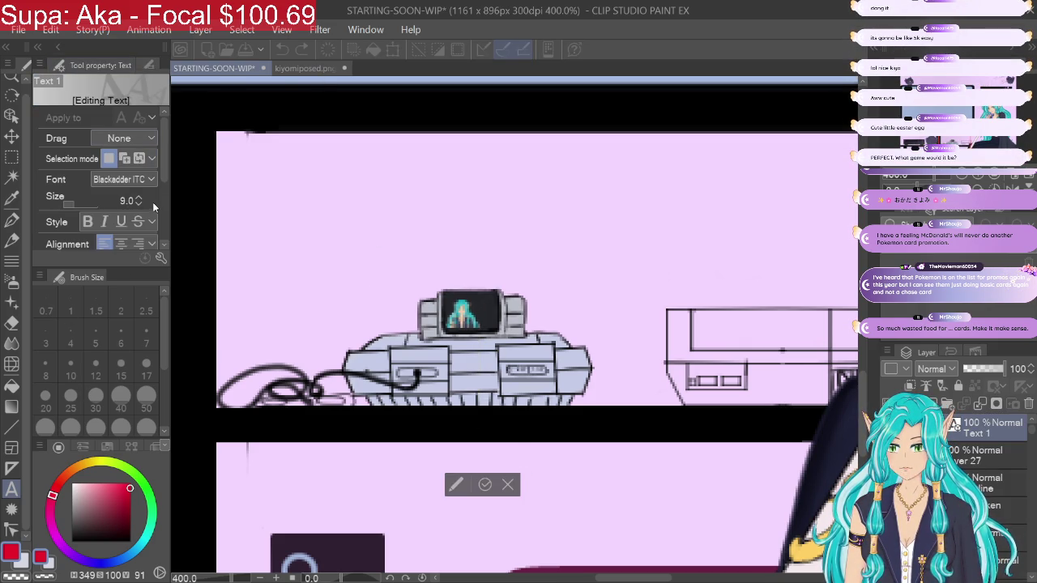
click(138, 203)
click(138, 203)
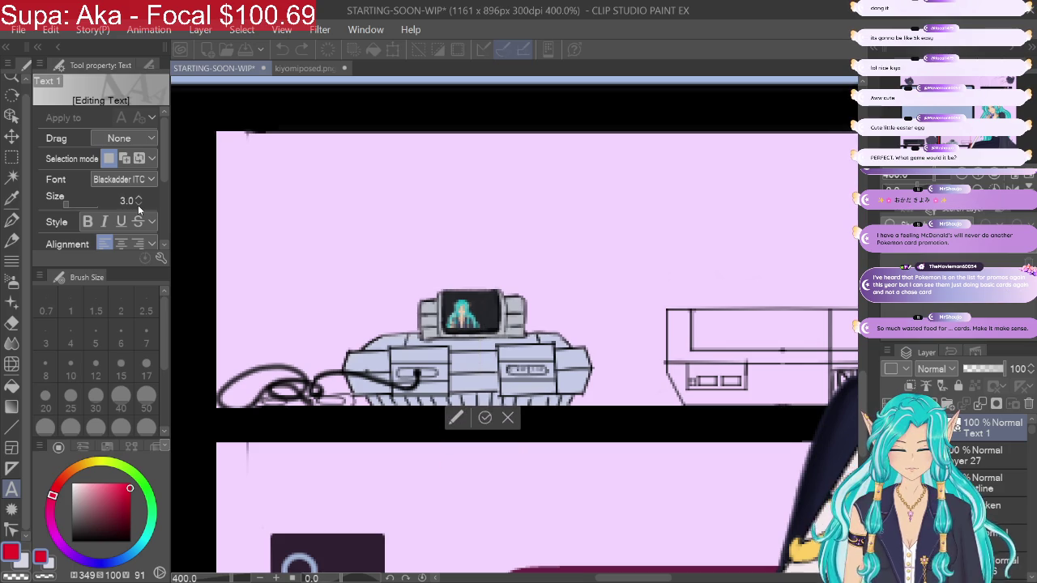
click(138, 206)
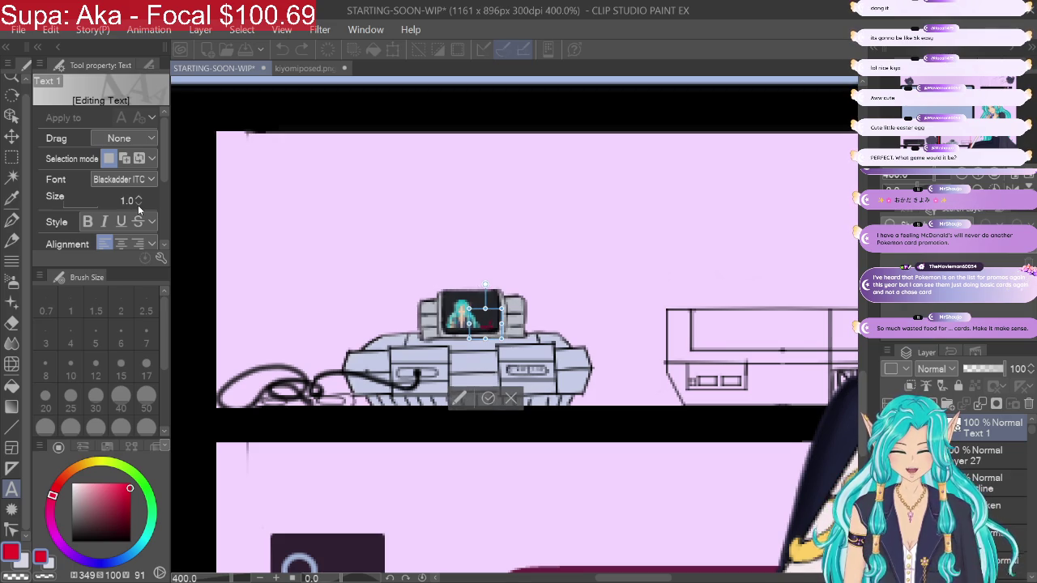
Step: Type the caption 'Miku', scale the text to 1.4, and trim trailing characters
key(BackSpace)
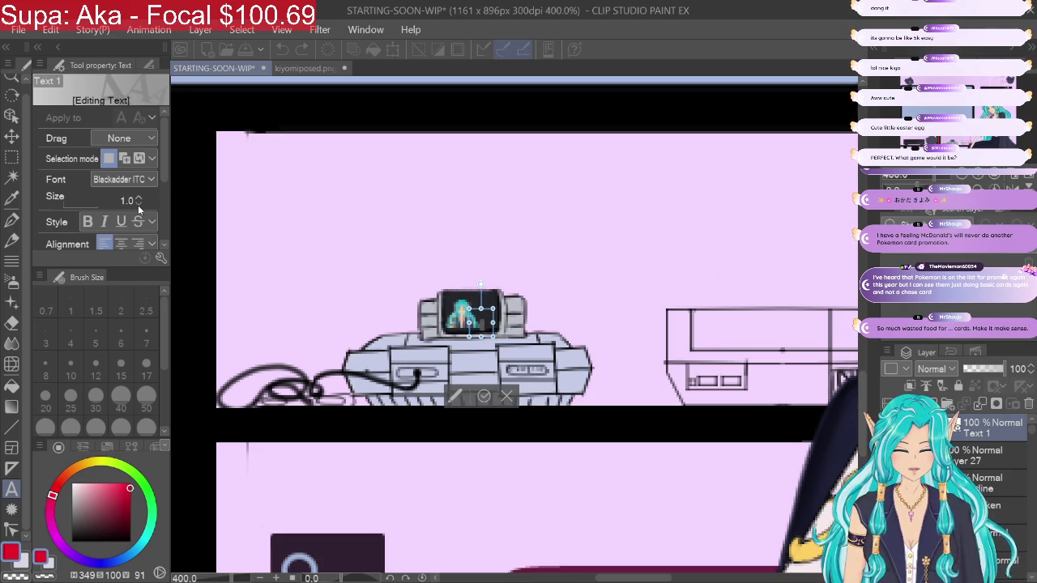
text(Miku)
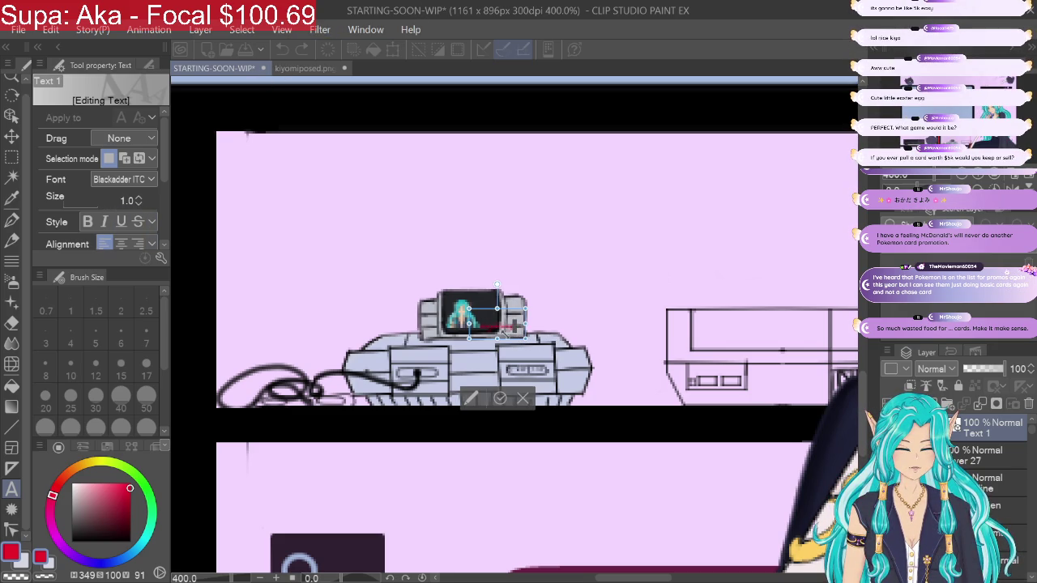
drag(515, 337, 527, 342)
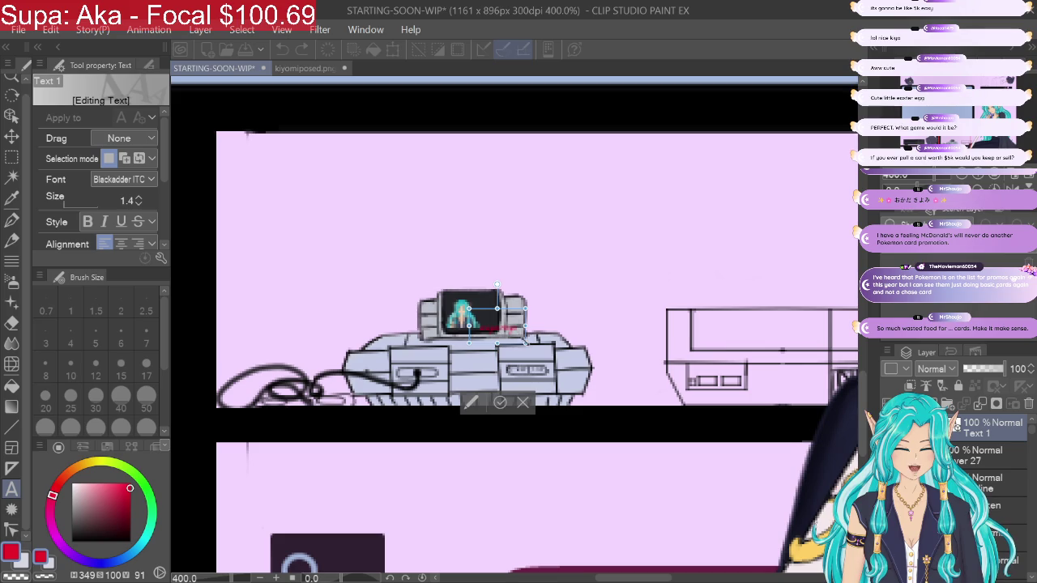
key(Return)
key(Return)
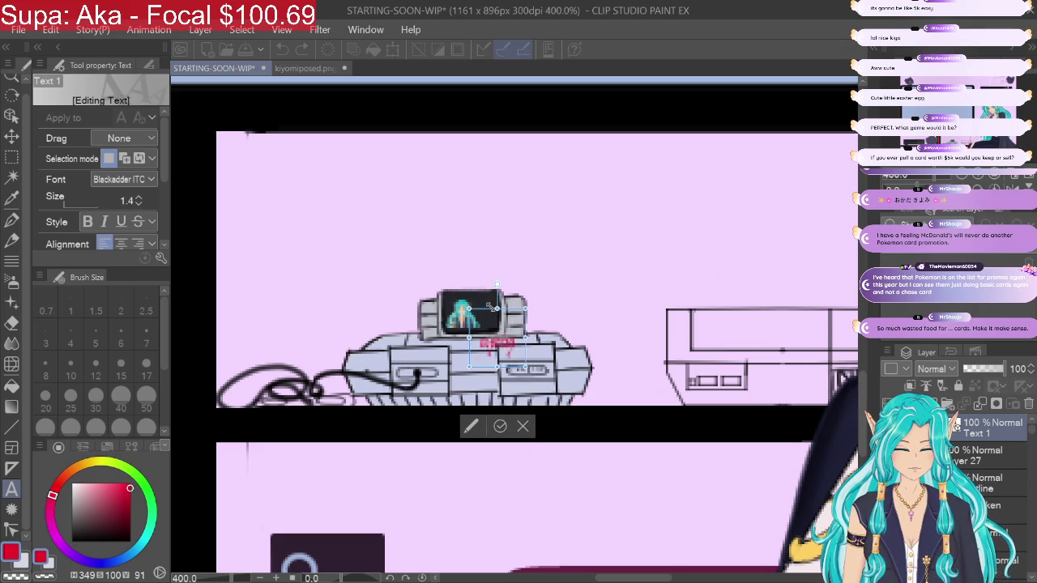
drag(522, 308, 526, 311)
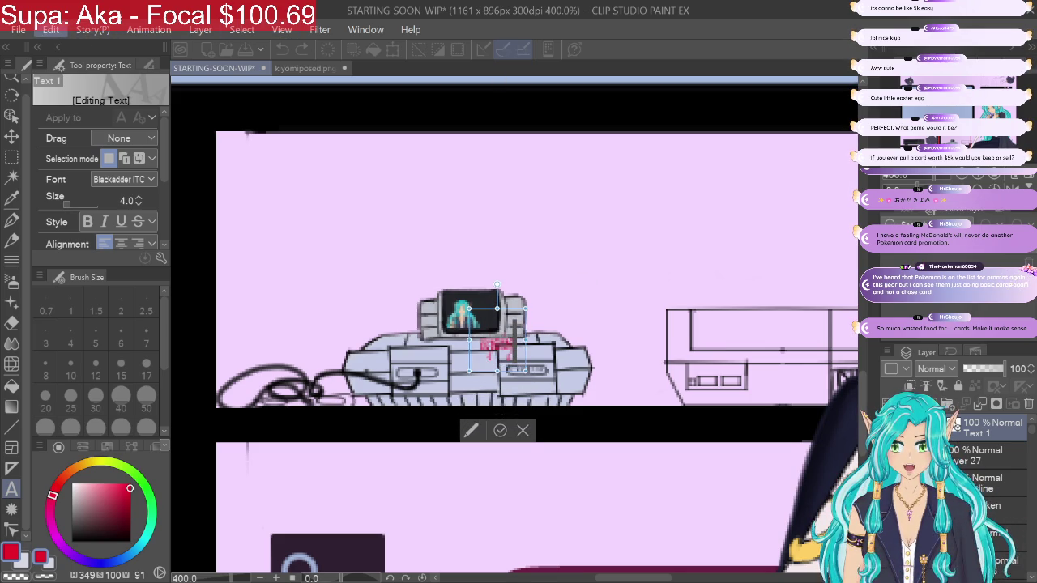
key(ctrl+z)
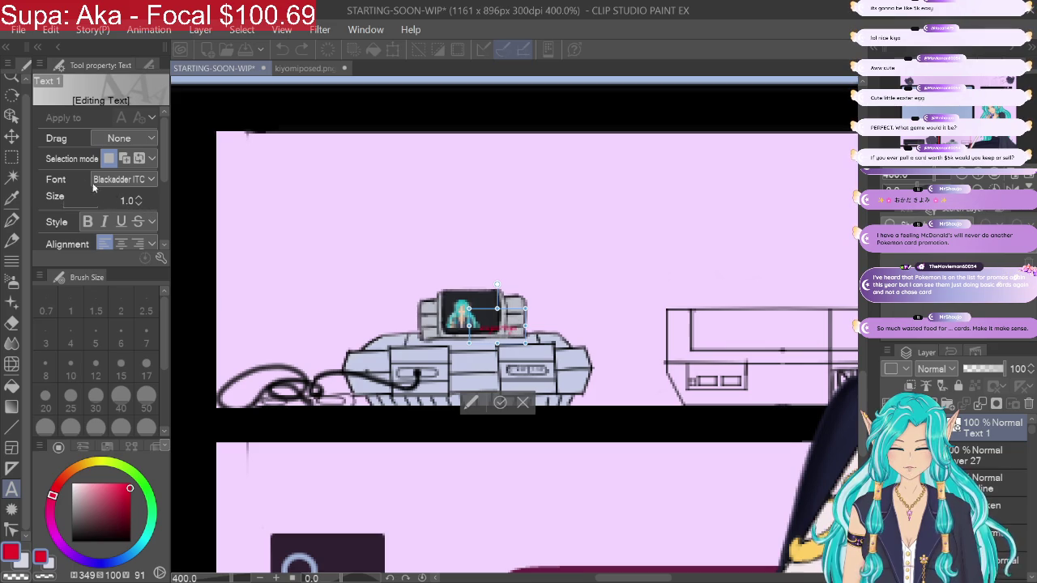
key(BackSpace)
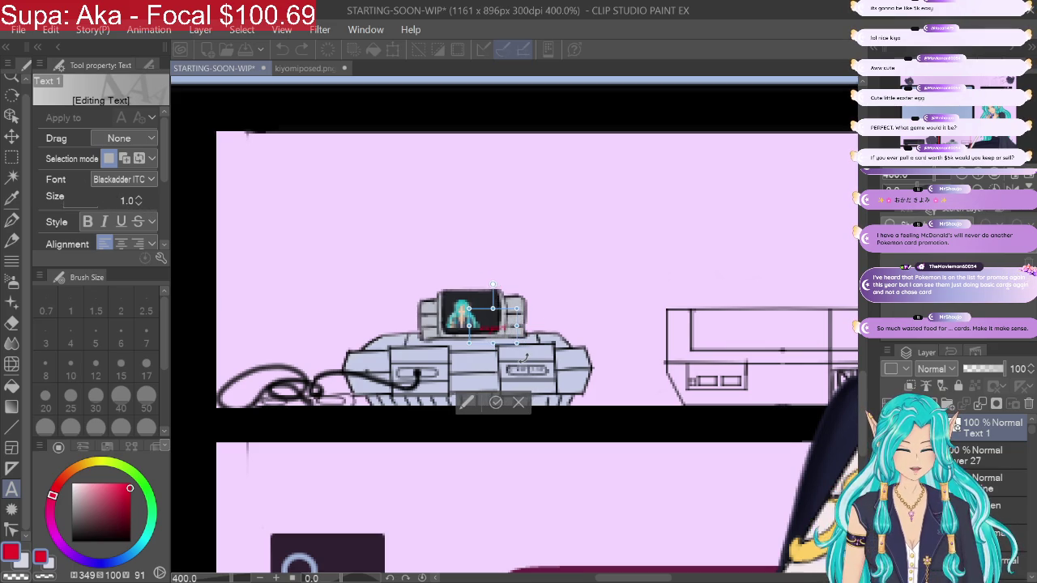
key(BackSpace)
key(BackSpace)
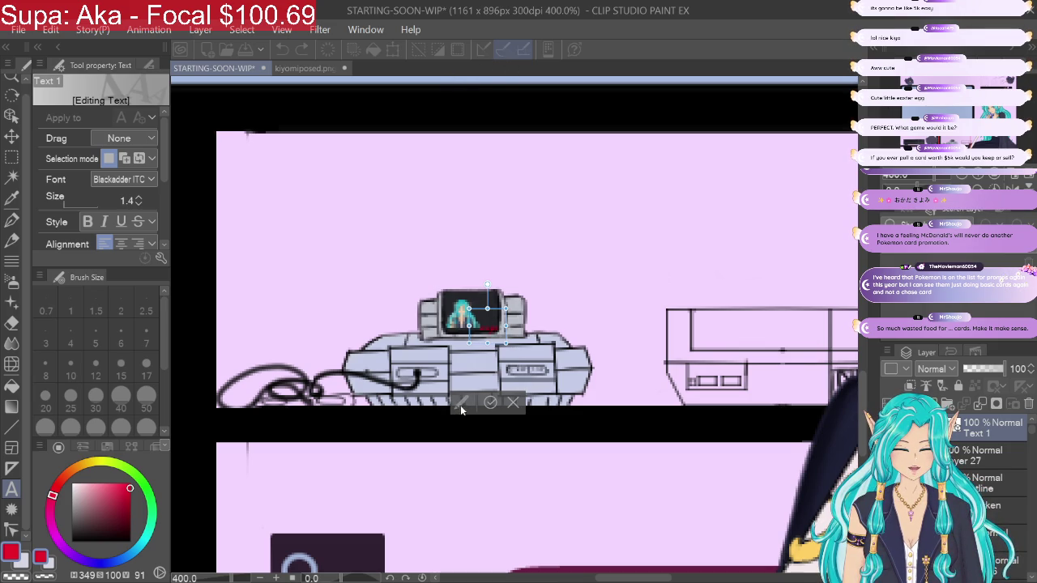
Step: Commit the red caption, cancel the accidental extra text box, and zoom out to the full scene
click(490, 403)
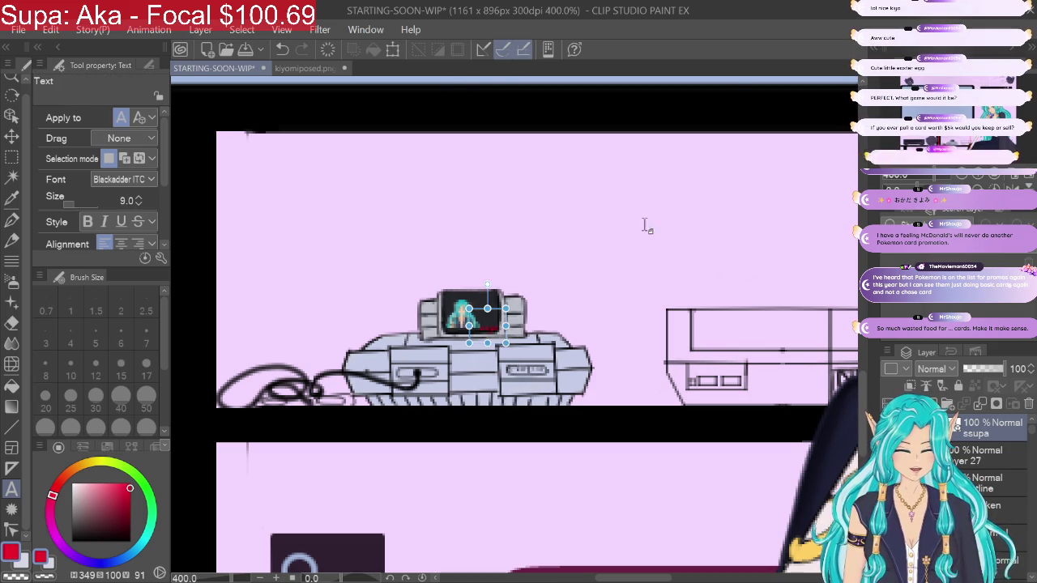
click(729, 85)
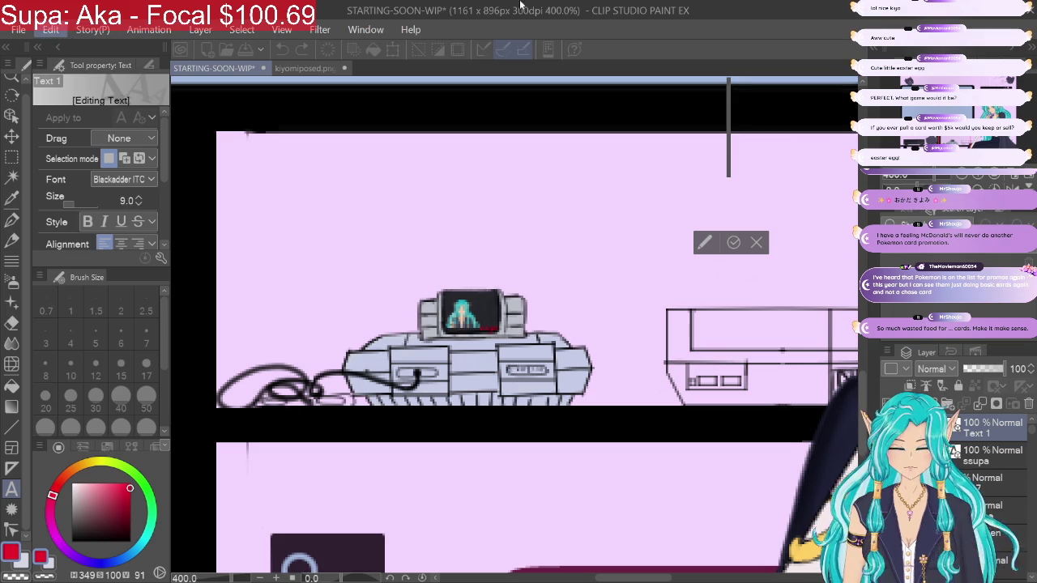
click(752, 249)
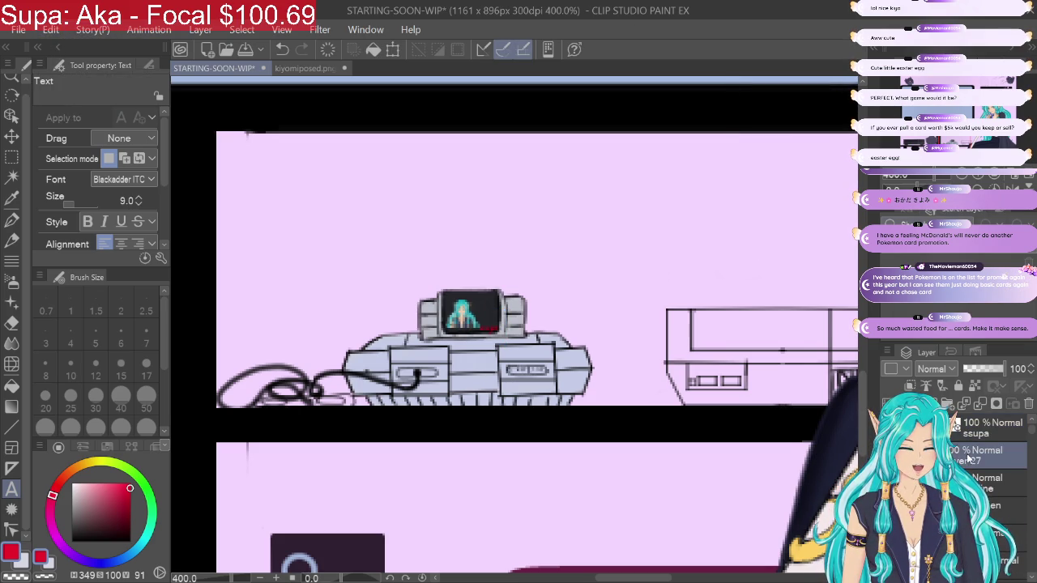
click(964, 177)
click(964, 176)
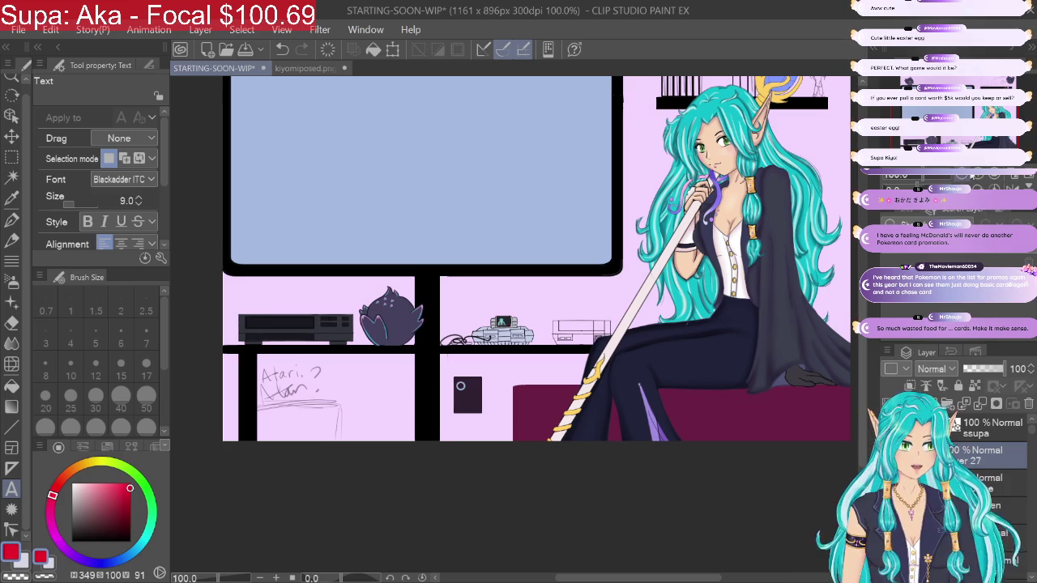
key(ctrl+plus)
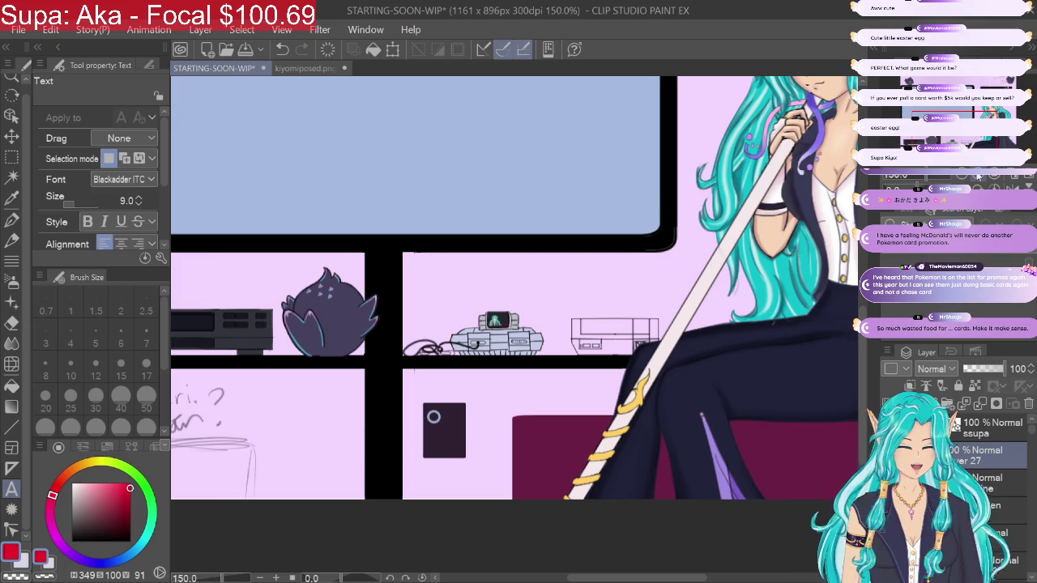
key(ctrl+minus)
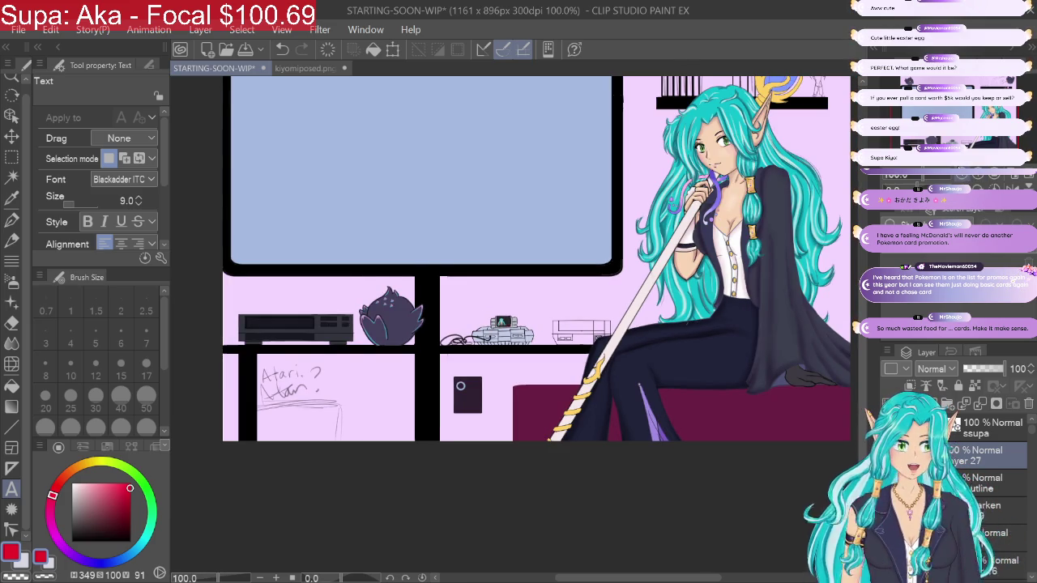
scroll(535, 259, up, 5)
scroll(518, 324, down, 2)
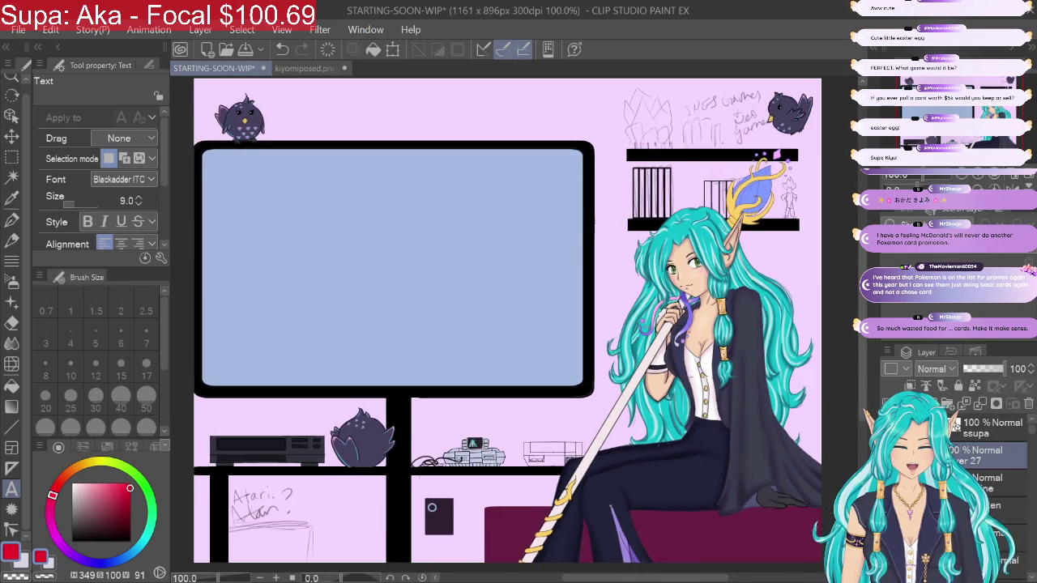
scroll(518, 324, down, 2)
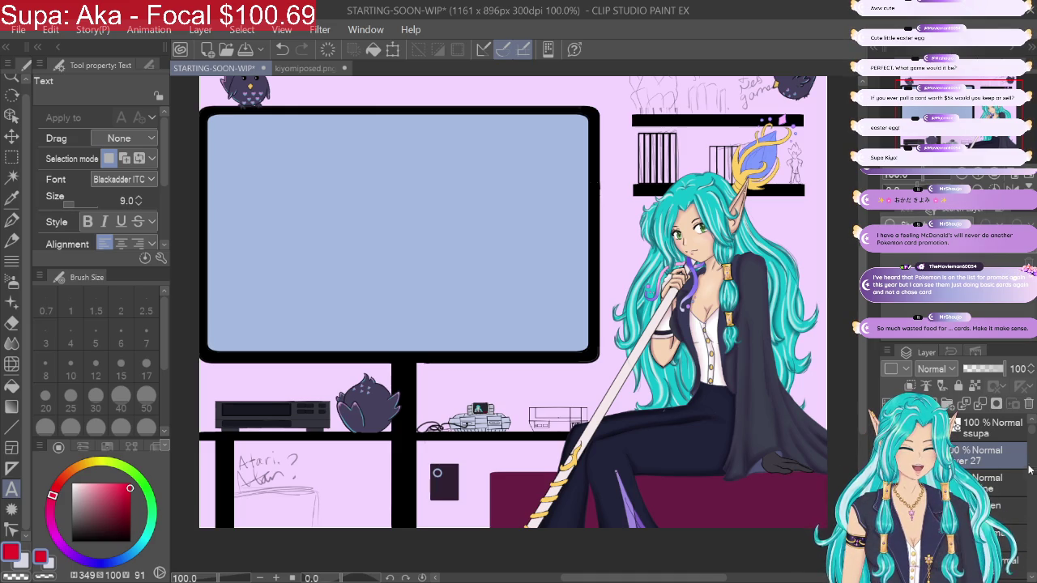
scroll(1015, 493, down, 1)
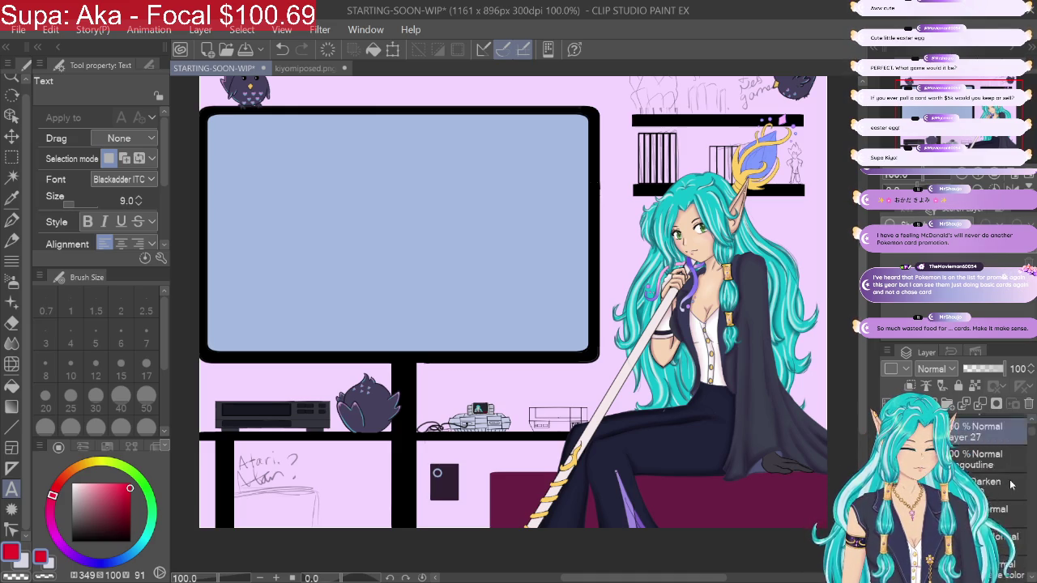
scroll(1010, 482, down, 1)
scroll(1014, 474, down, 1)
scroll(1018, 461, down, 1)
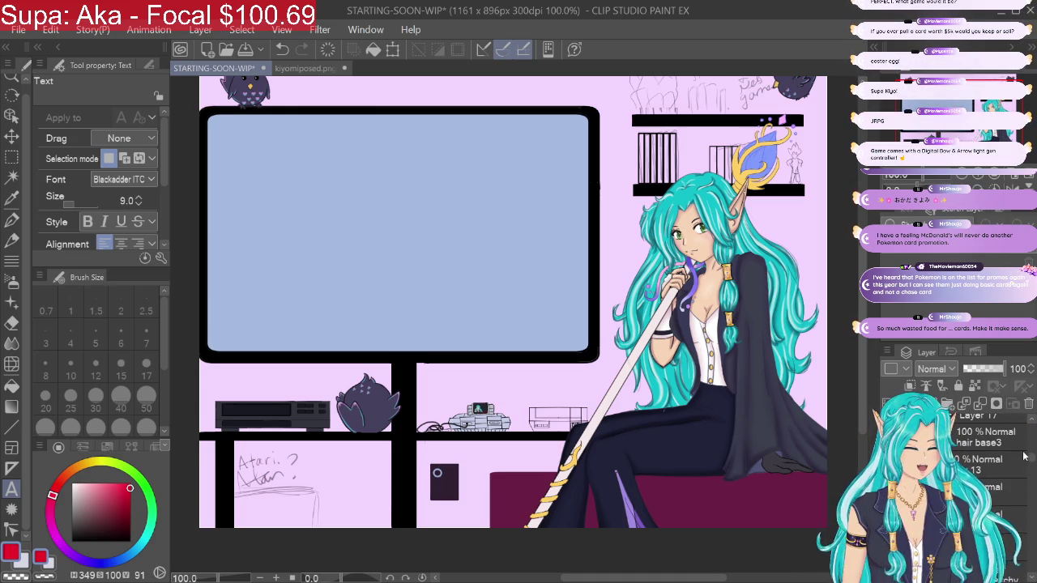
scroll(1023, 456, down, 1)
scroll(1024, 461, down, 2)
scroll(1027, 470, down, 1)
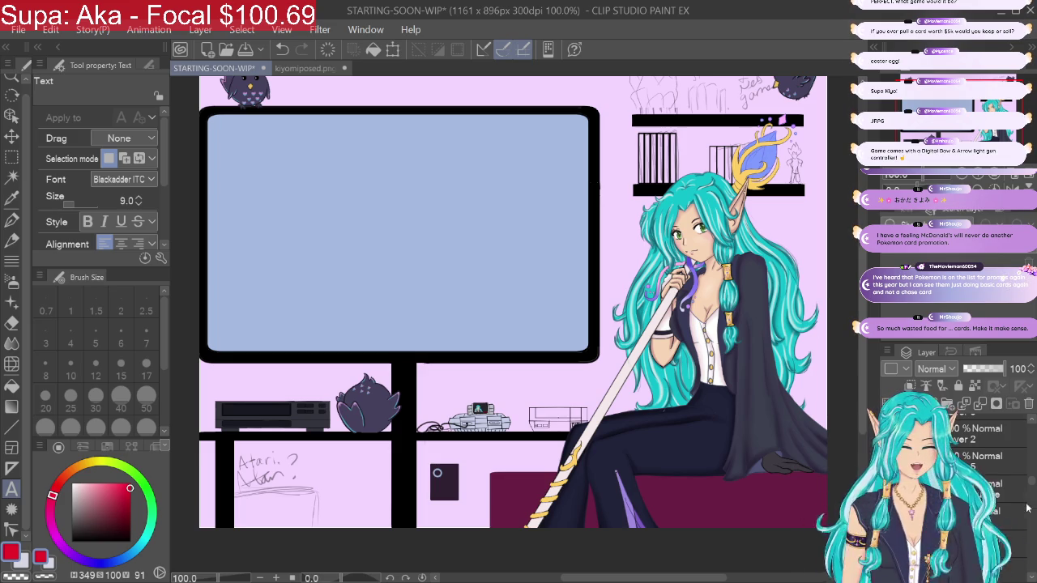
drag(1034, 486, 1034, 500)
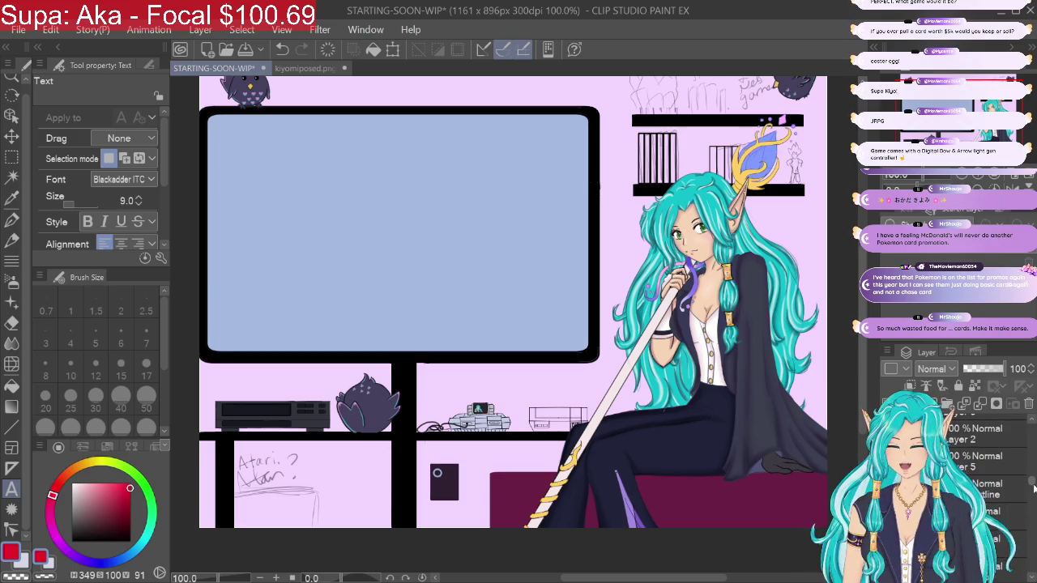
drag(1031, 518, 1026, 576)
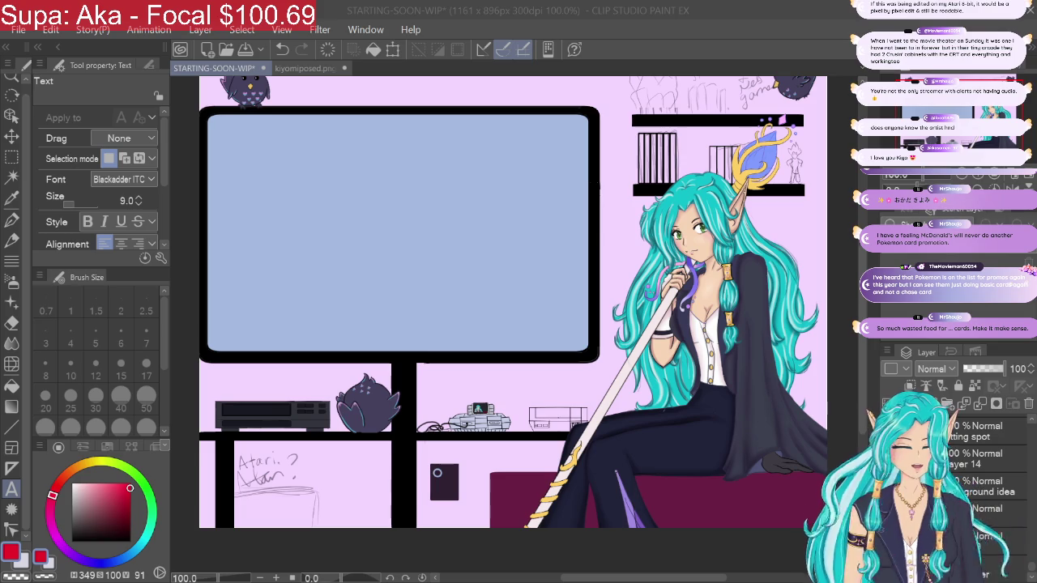
Step: Refocus the drawing window and scroll the scene view
click(1031, 572)
scroll(1030, 572, down, 2)
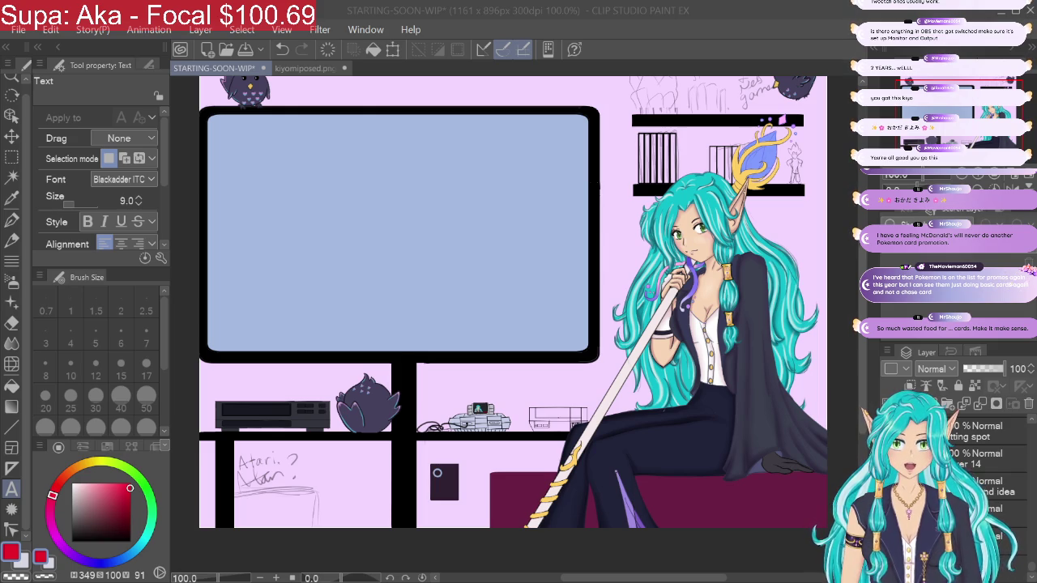
key(ctrl+plus)
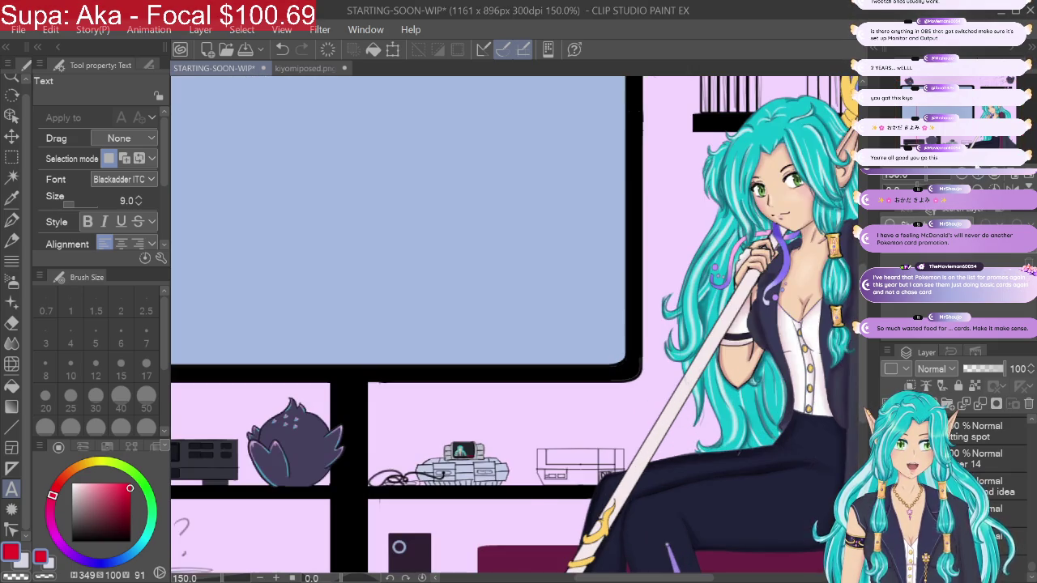
key(ctrl+plus)
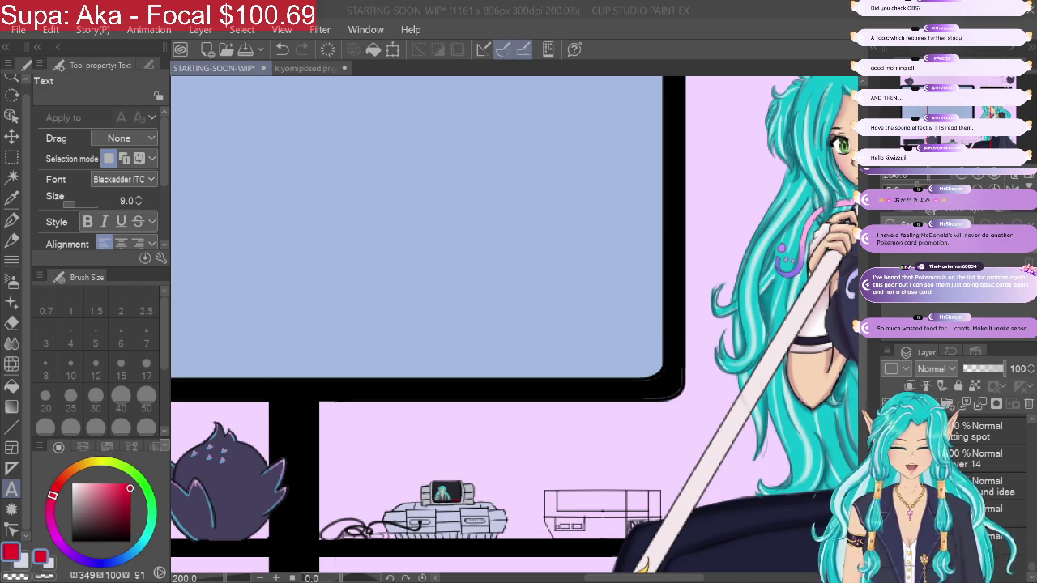
Step: Scroll the Layer panel and select the colouring layer
scroll(514, 324, down, 5)
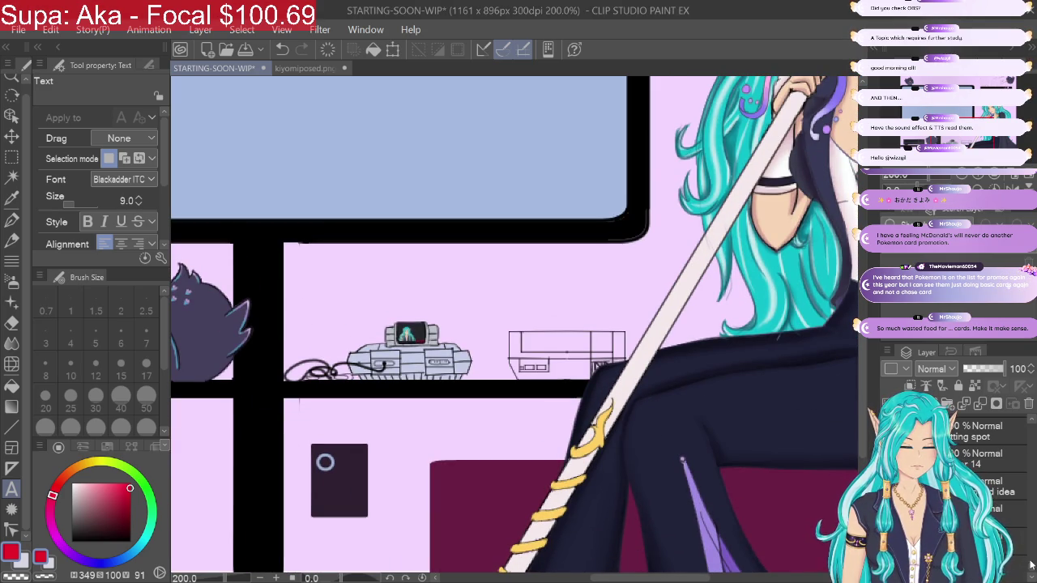
scroll(1030, 570, down, 2)
scroll(1031, 567, down, 2)
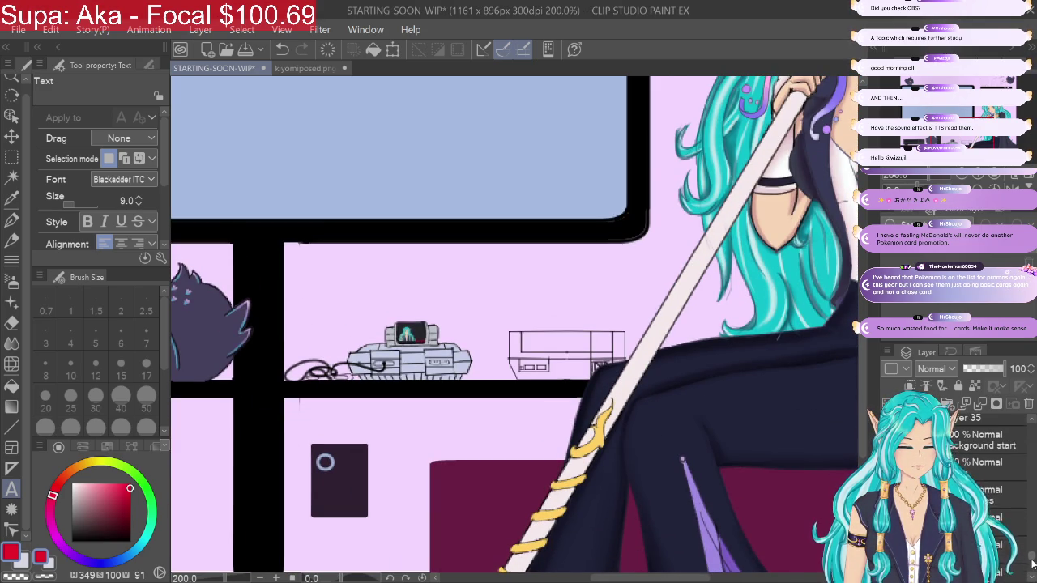
scroll(1032, 563, down, 2)
drag(1032, 565, 1033, 558)
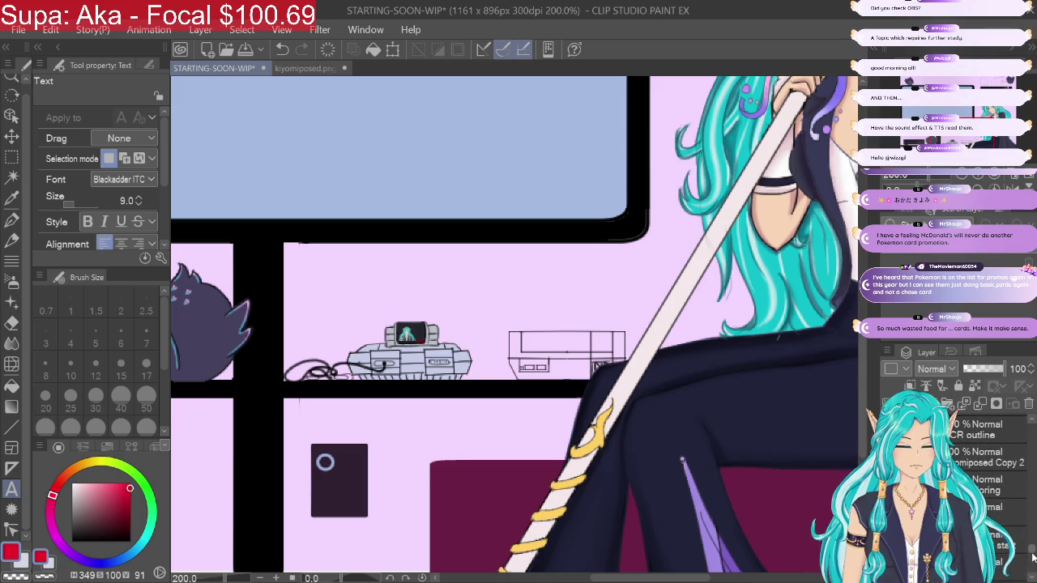
click(987, 497)
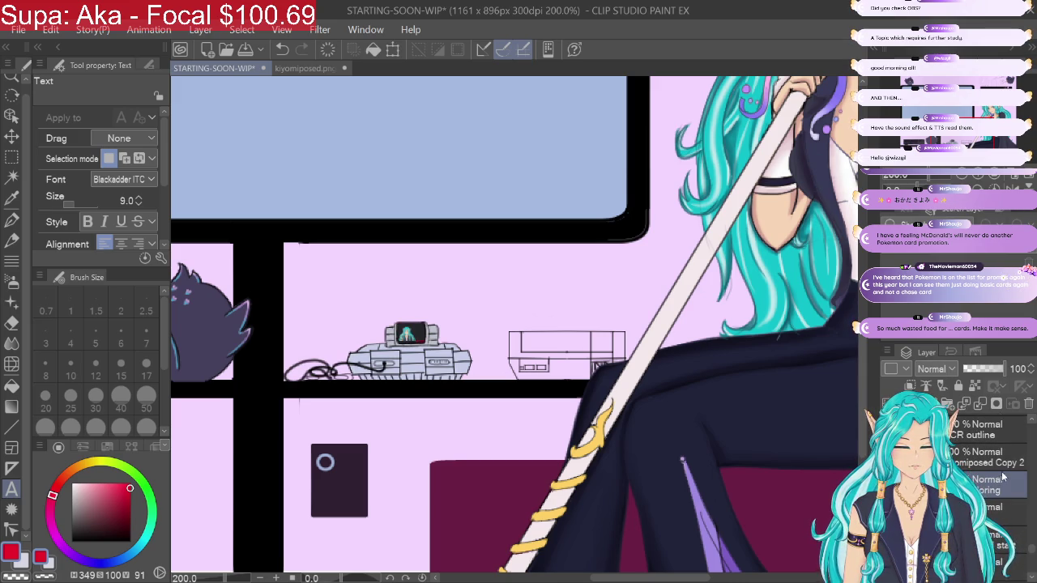
Step: Fill the NES console's lower body and the area around its buttons mid grey
scroll(656, 372, up, 1)
scroll(656, 373, up, 2)
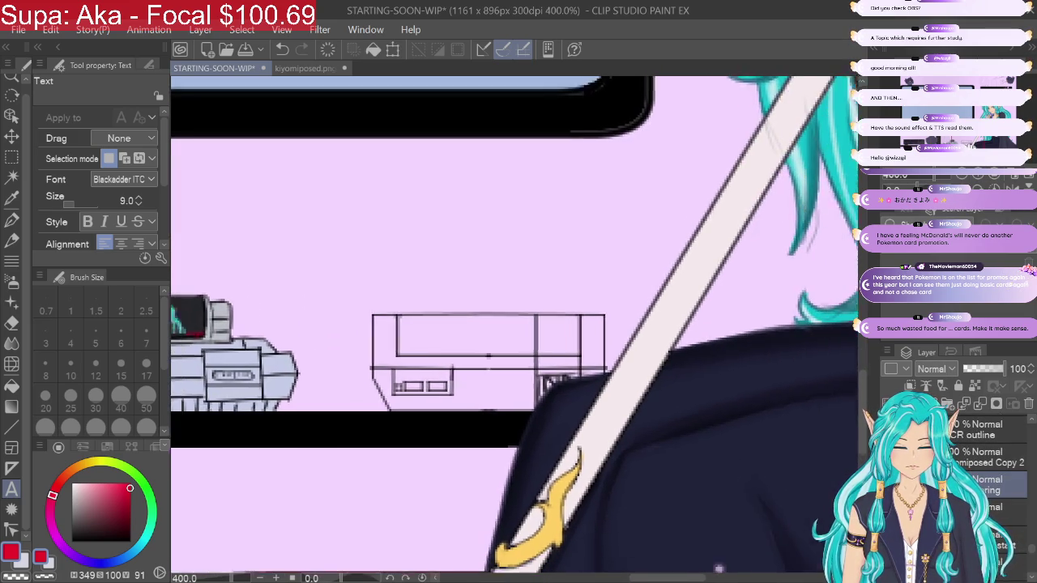
scroll(656, 372, up, 1)
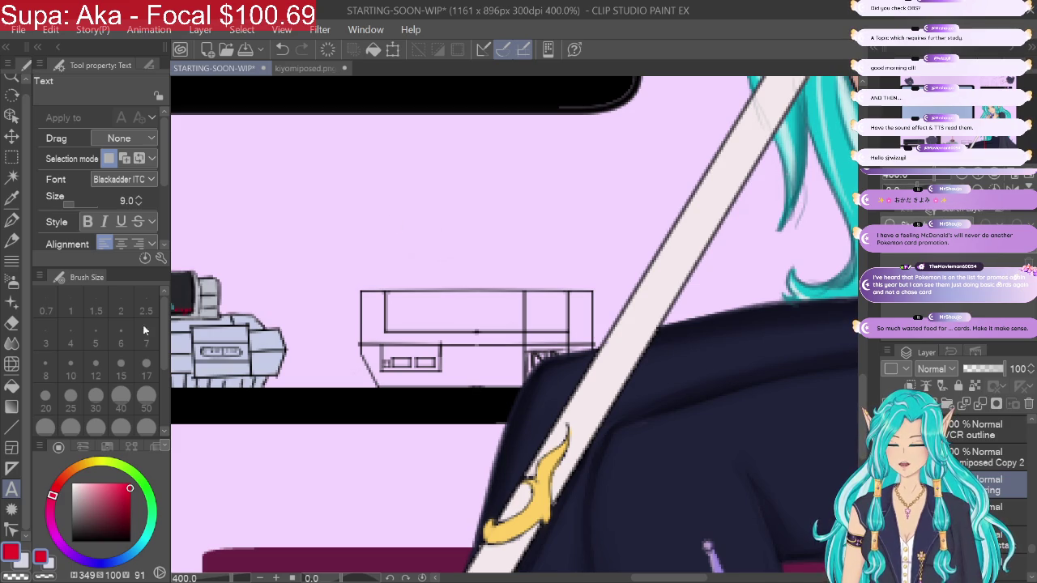
click(101, 495)
drag(101, 496, 77, 506)
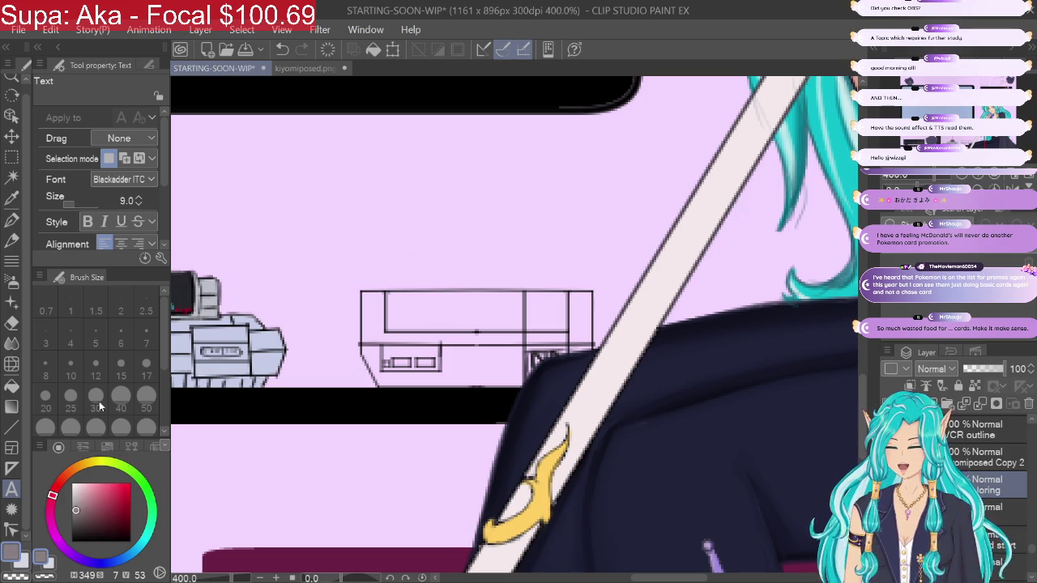
click(12, 386)
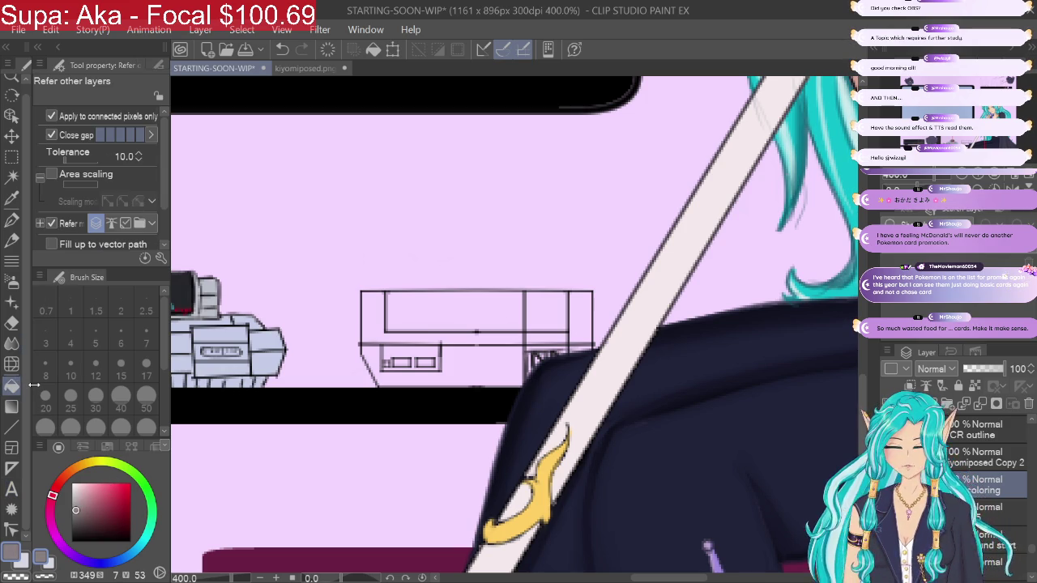
click(464, 369)
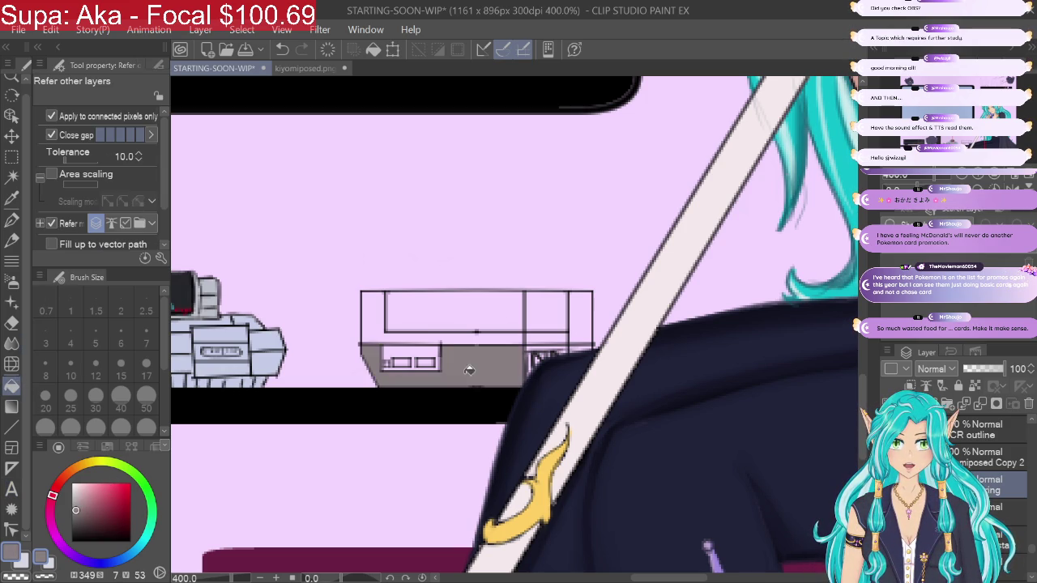
click(429, 349)
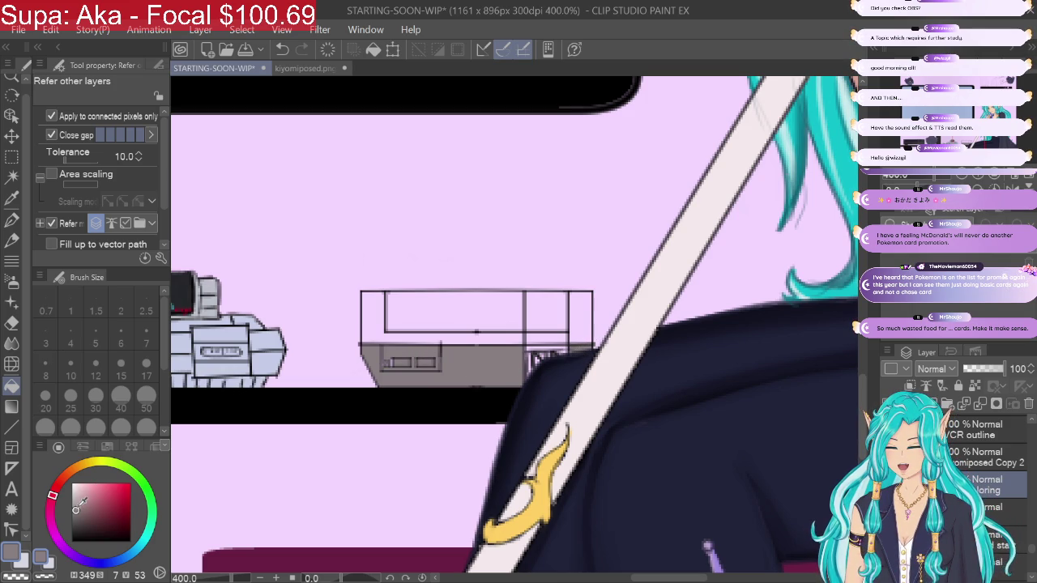
Step: Refill the console's lower panel in a lighter grey, then set the colour to near-black
drag(75, 508, 73, 505)
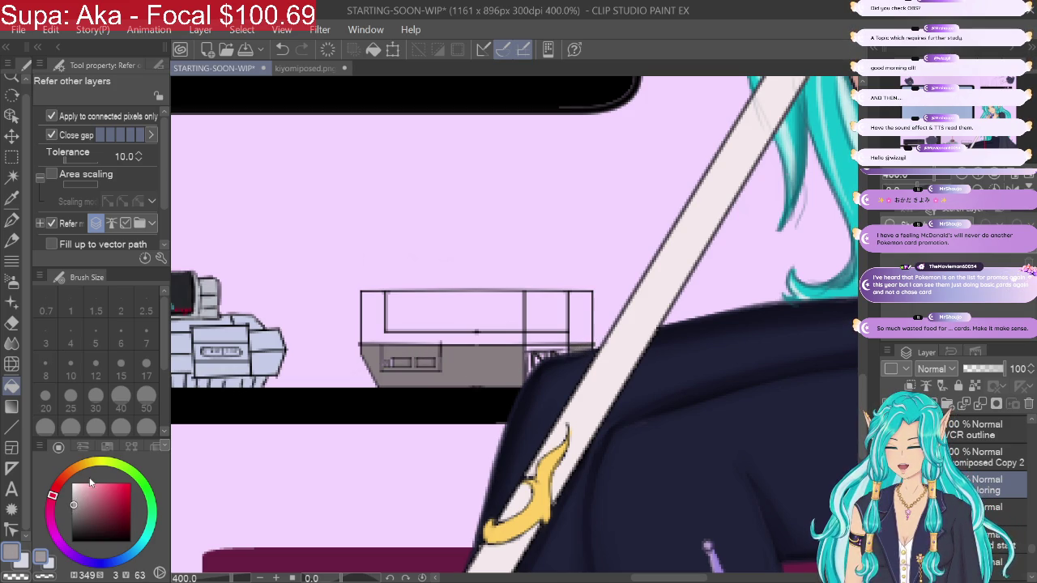
click(458, 357)
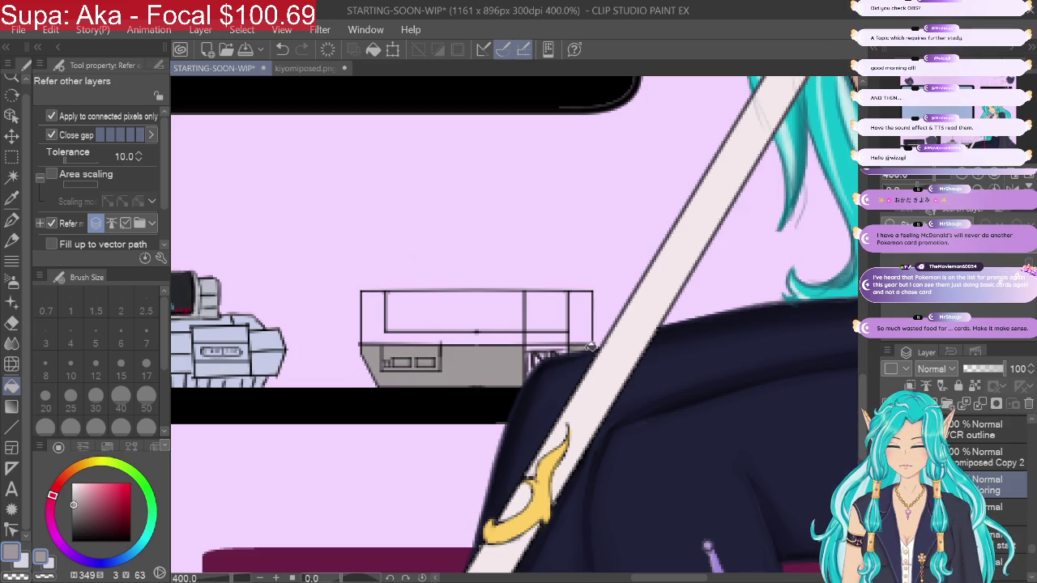
mouse_move(24, 212)
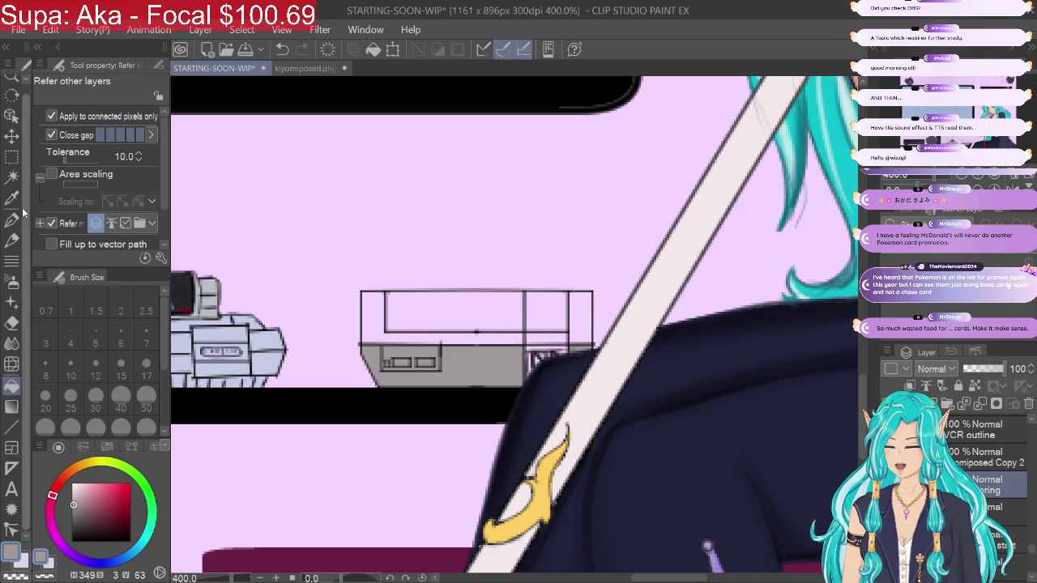
click(12, 218)
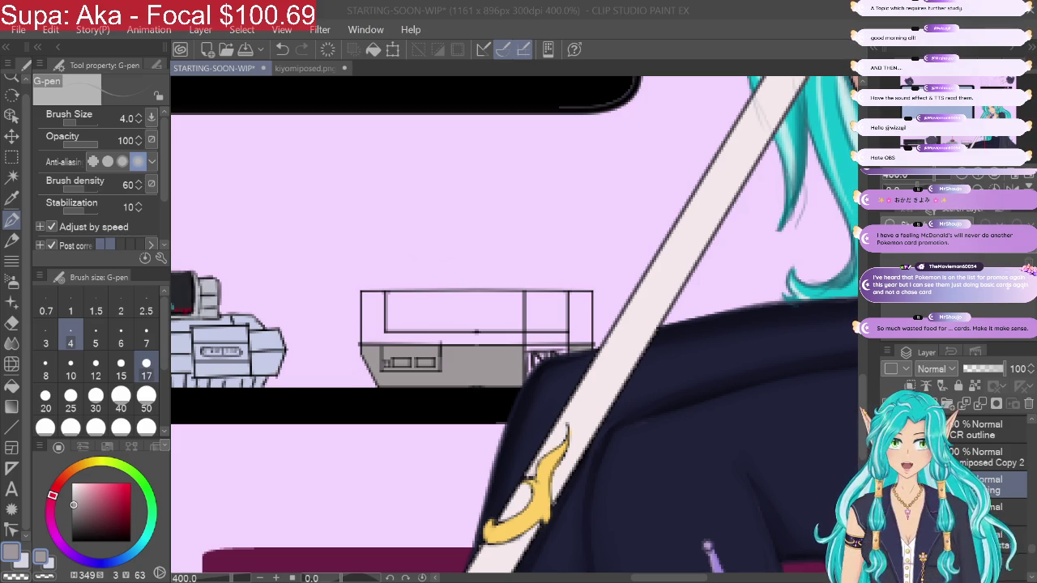
drag(73, 505, 78, 535)
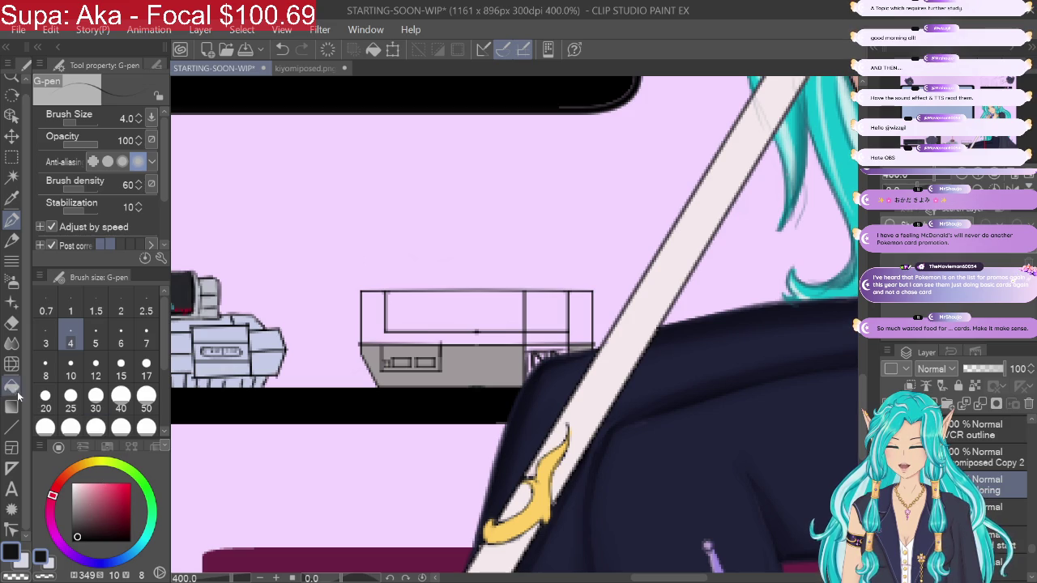
Step: Try filling the NES cartridge side box black, then undo the stray fills
click(13, 387)
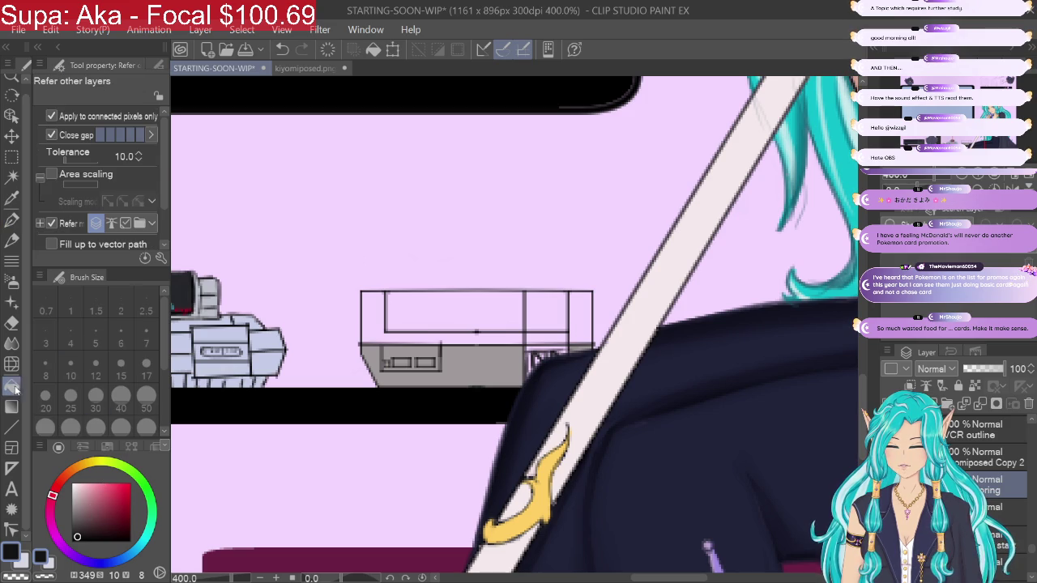
click(552, 312)
click(550, 336)
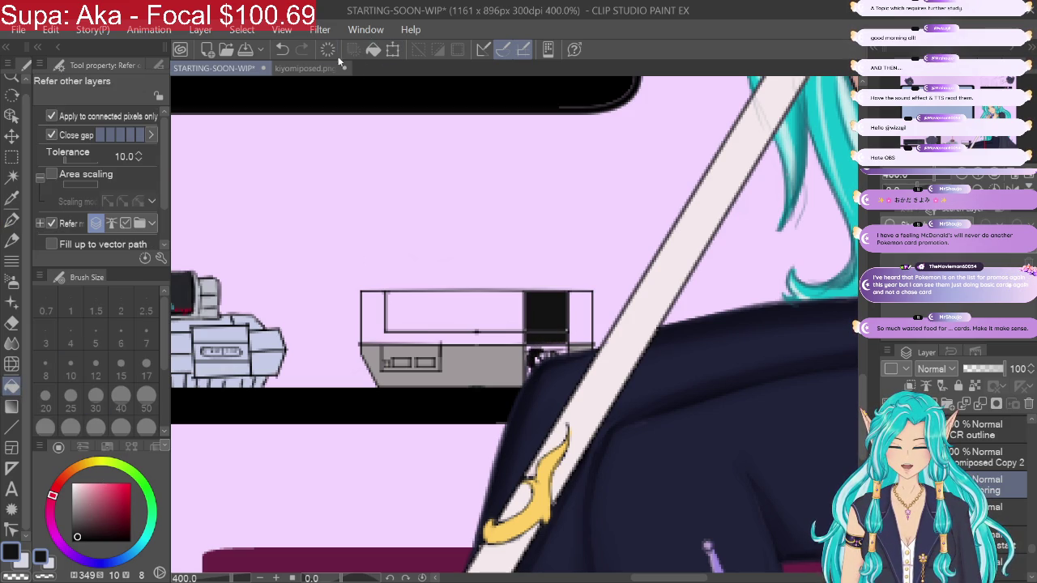
click(283, 50)
click(286, 50)
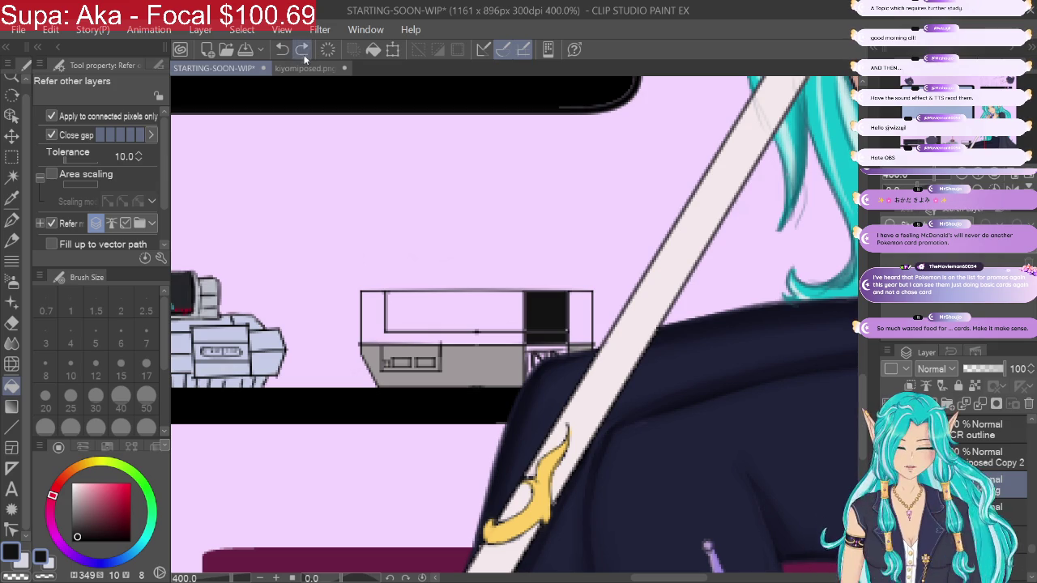
click(283, 51)
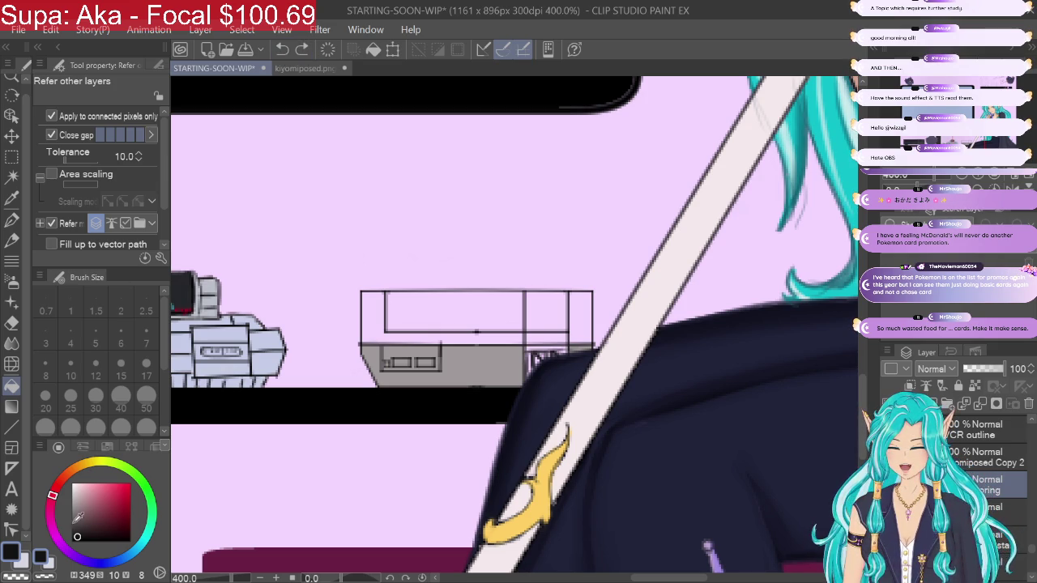
Step: Fill the NES cartridge side and the small gaps beneath it near-black
click(80, 532)
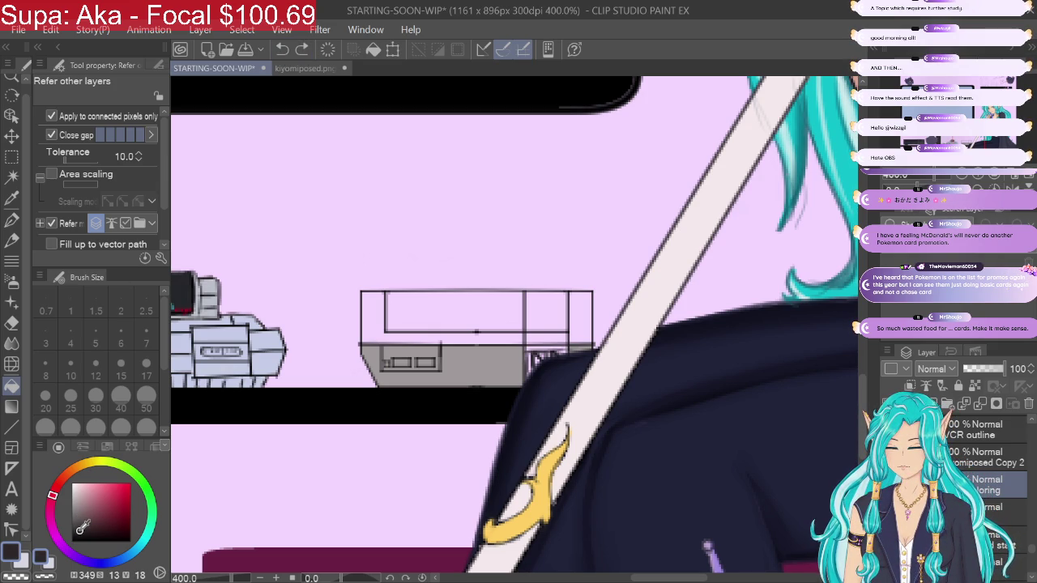
click(13, 388)
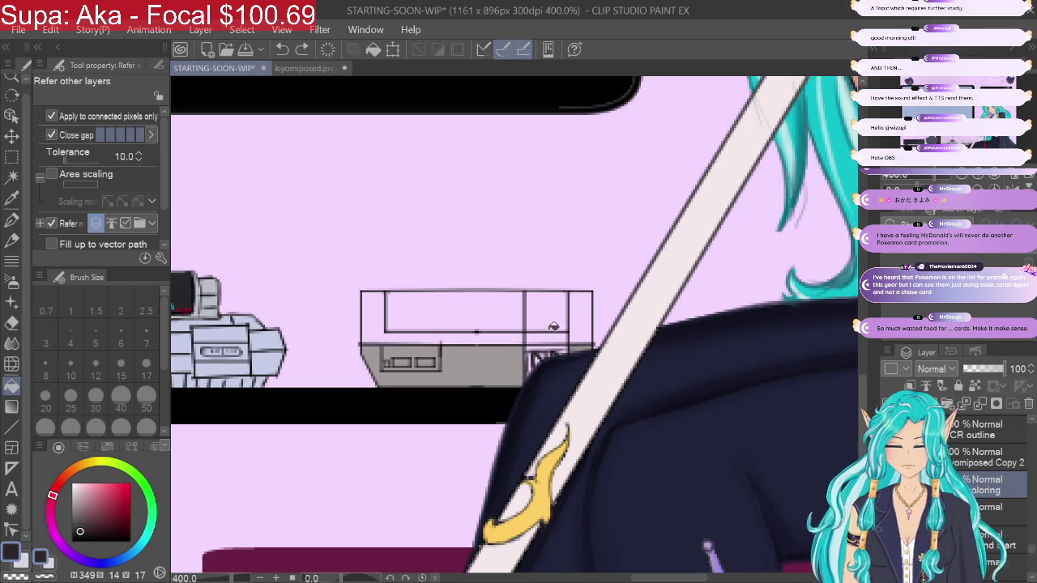
click(554, 334)
click(556, 313)
click(535, 359)
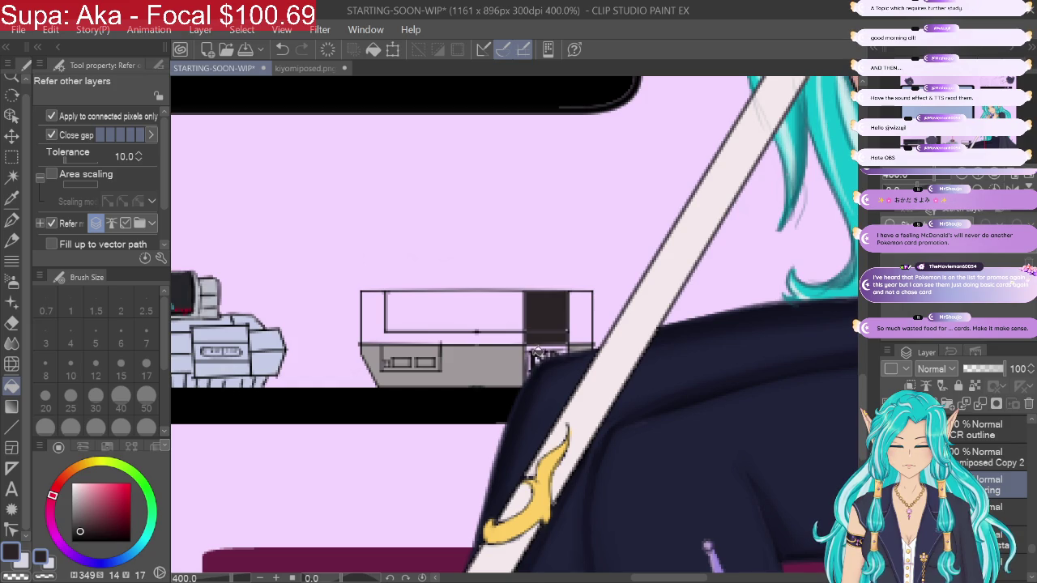
click(539, 346)
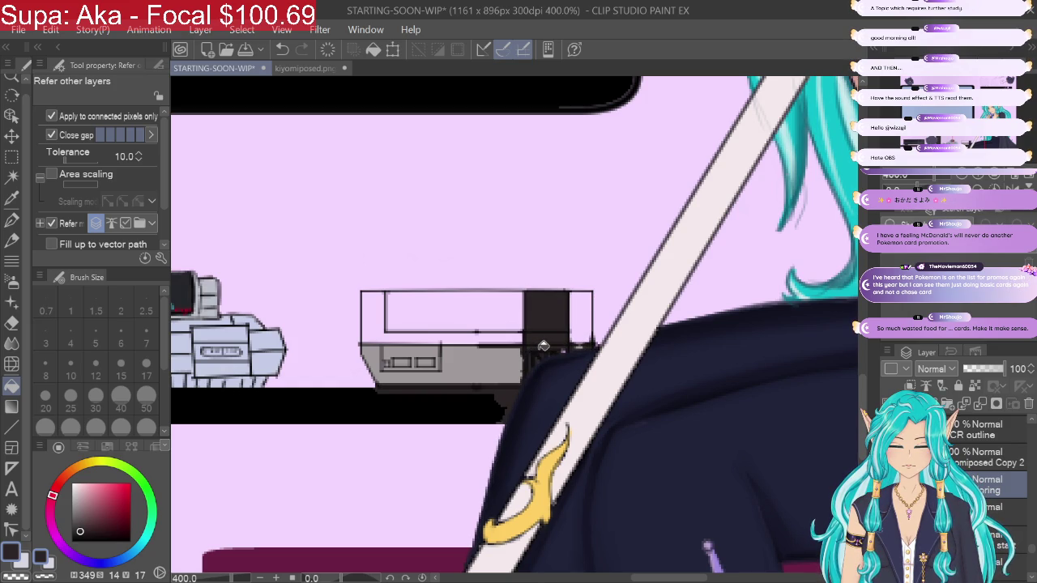
Step: Undo the dark fills that spilled onto the shelf strip beside the console
click(283, 50)
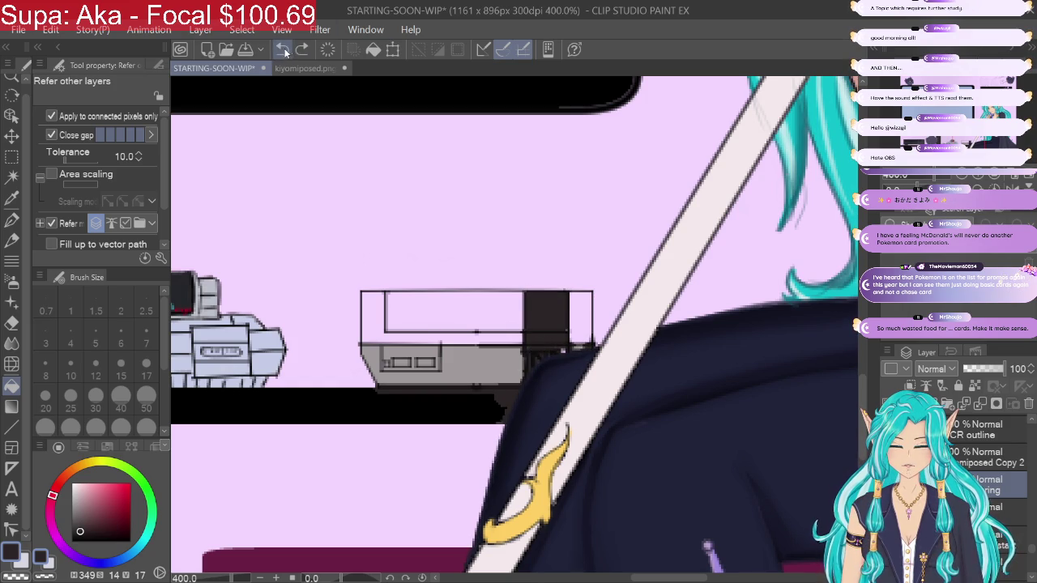
click(283, 50)
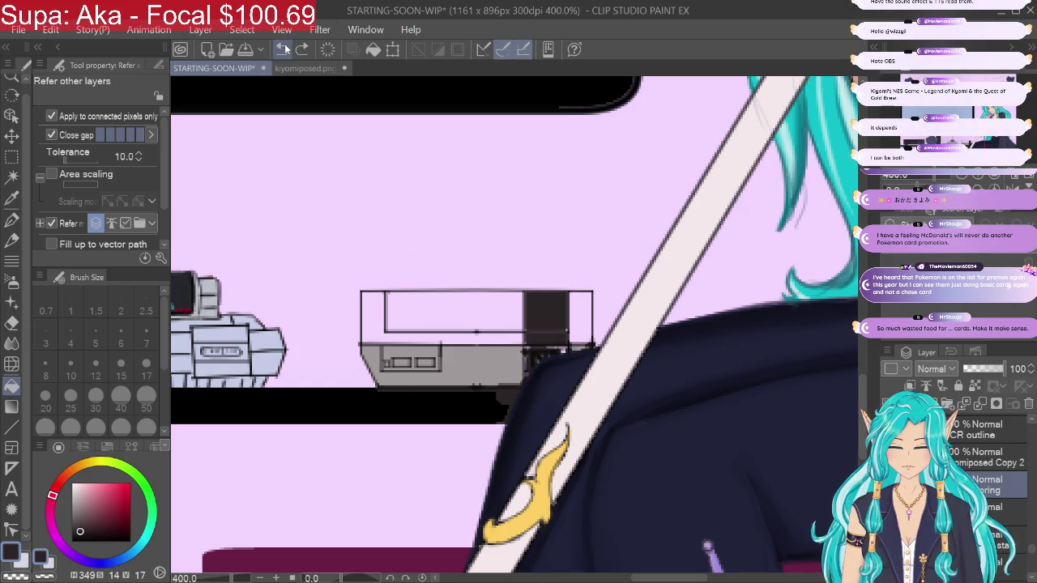
click(284, 50)
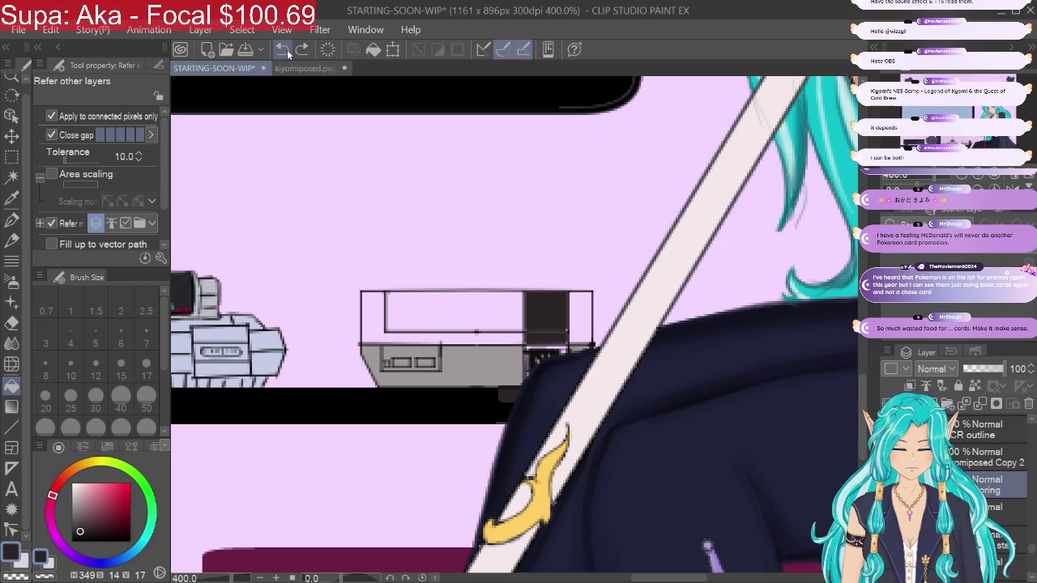
click(283, 49)
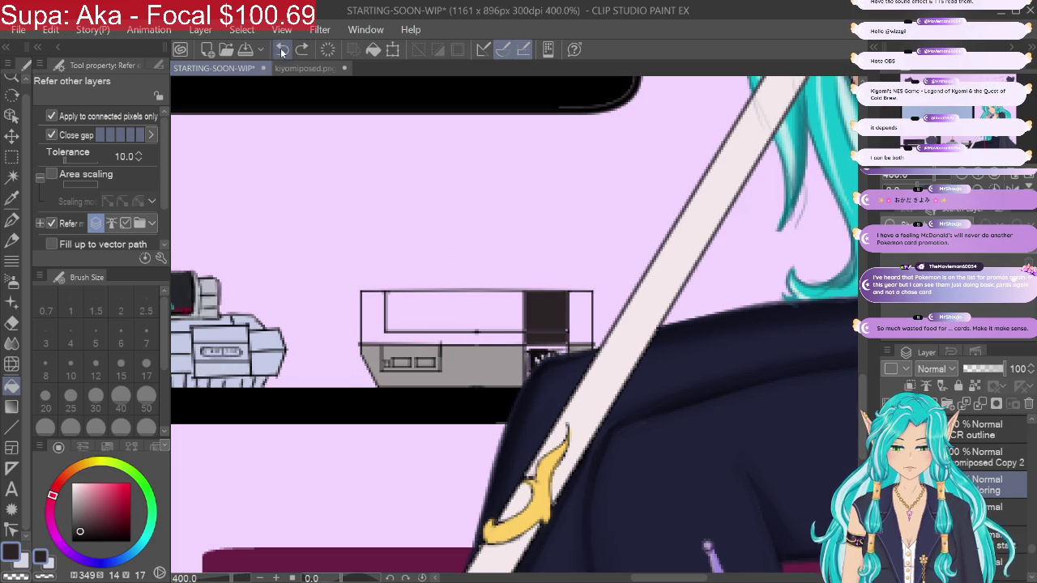
click(11, 219)
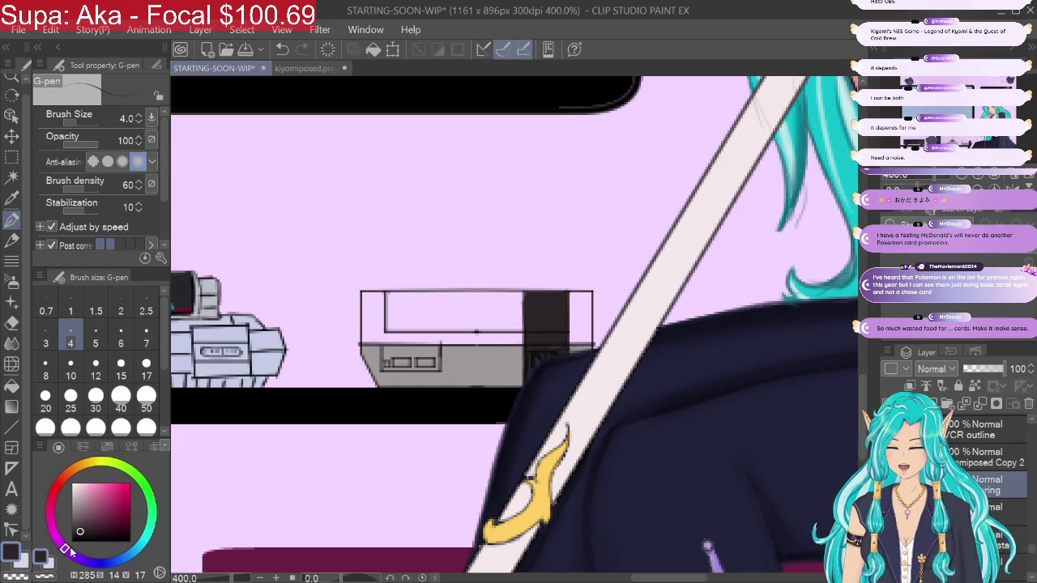
Step: Paint over the cartridge side's dark block in a dark, muted blue
click(101, 563)
drag(84, 528, 107, 530)
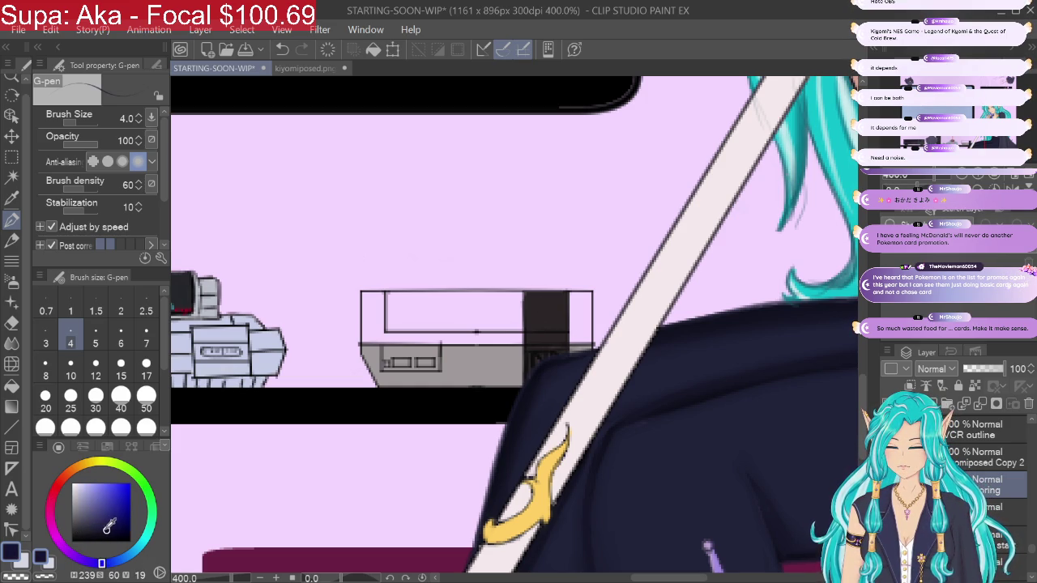
drag(530, 330, 530, 344)
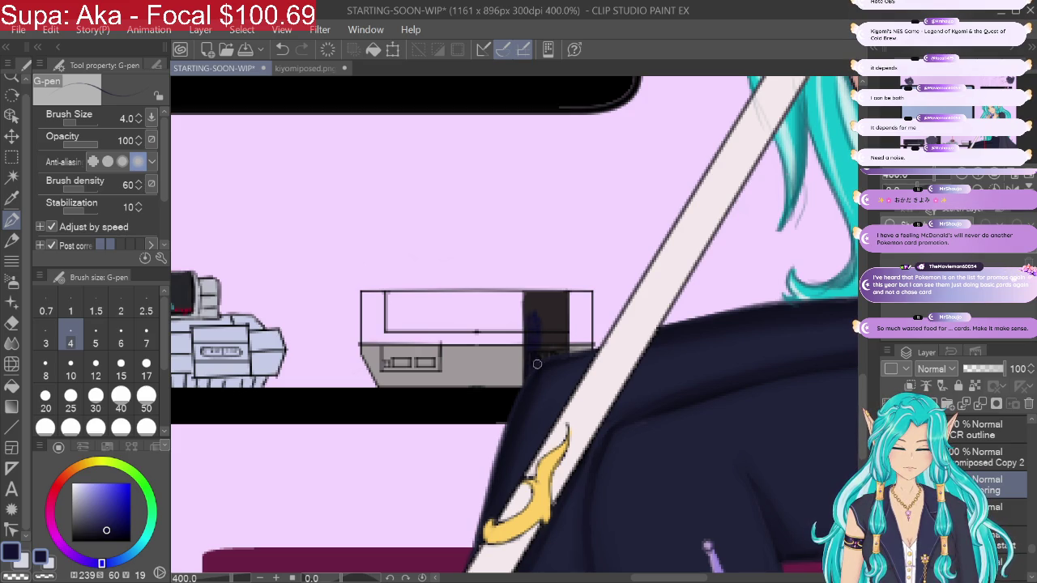
drag(108, 527, 100, 535)
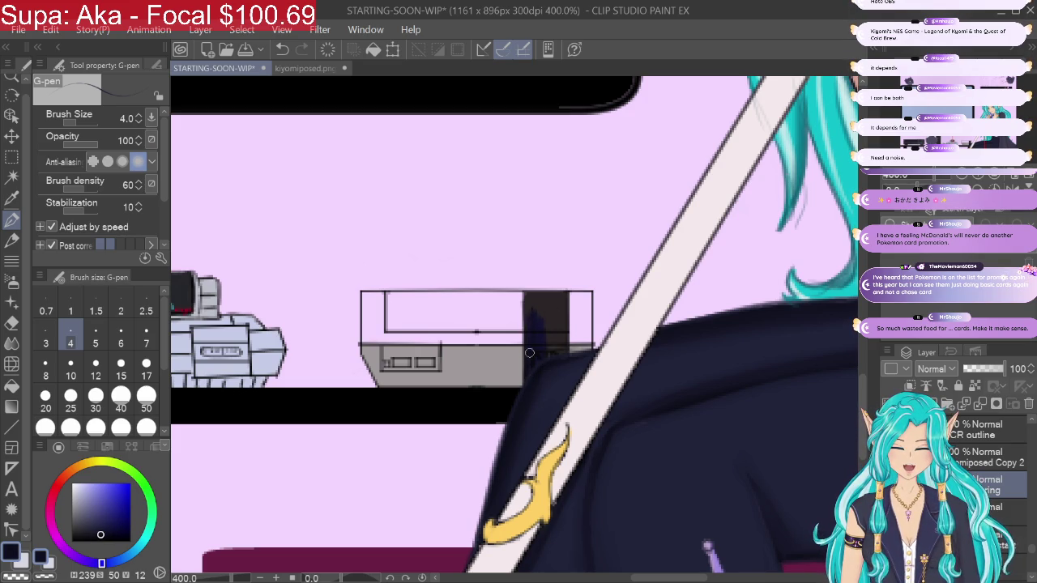
mouse_move(535, 307)
mouse_down()
mouse_move(532, 382)
mouse_move(544, 308)
mouse_move(563, 357)
mouse_move(545, 319)
mouse_move(531, 324)
mouse_move(525, 295)
mouse_move(556, 296)
mouse_move(527, 306)
mouse_up()
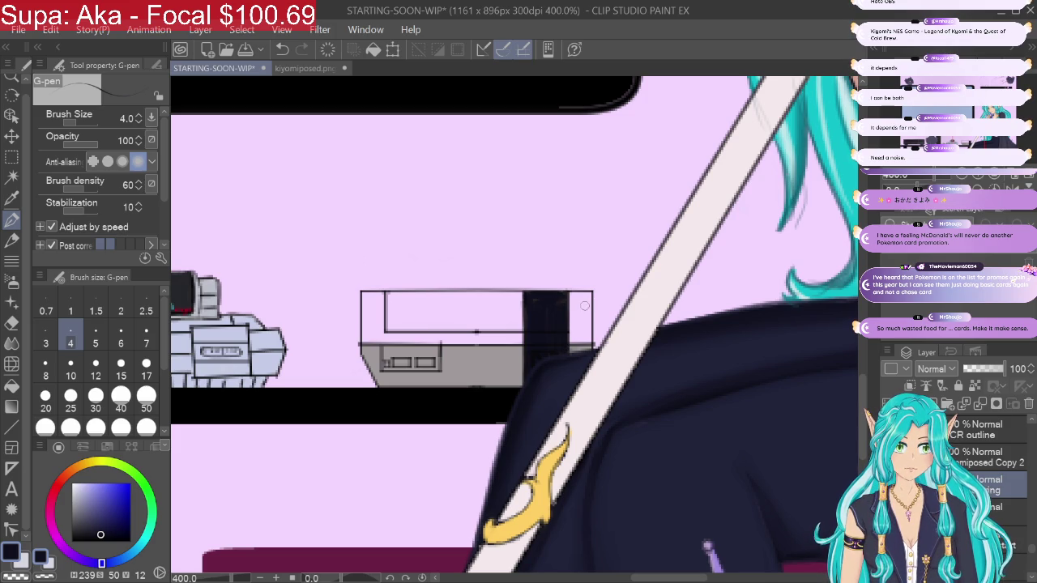
Step: Shift the colour to a dark charcoal grey for the soft airbrush
drag(100, 531, 81, 529)
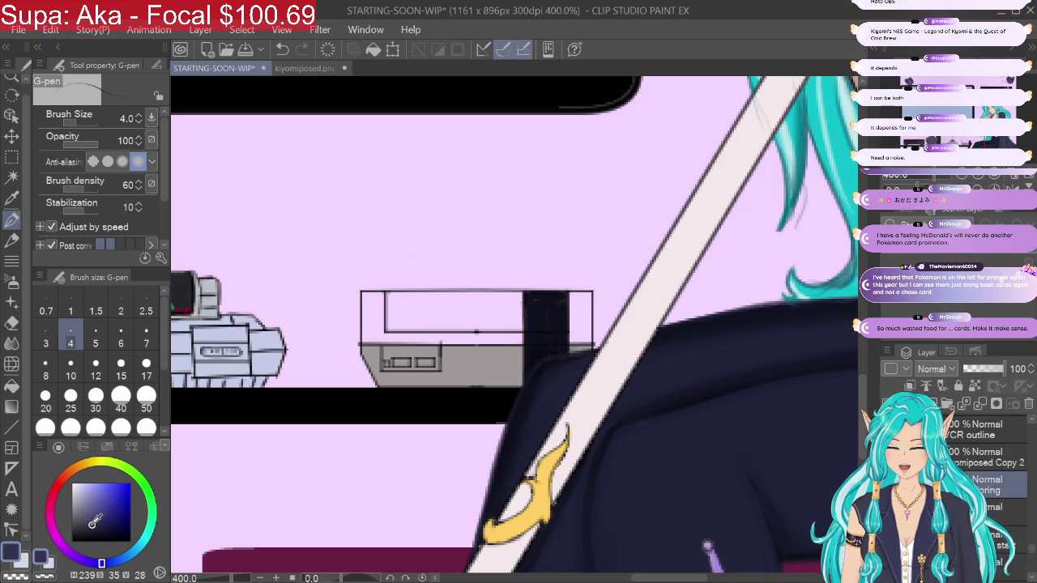
drag(81, 527, 78, 528)
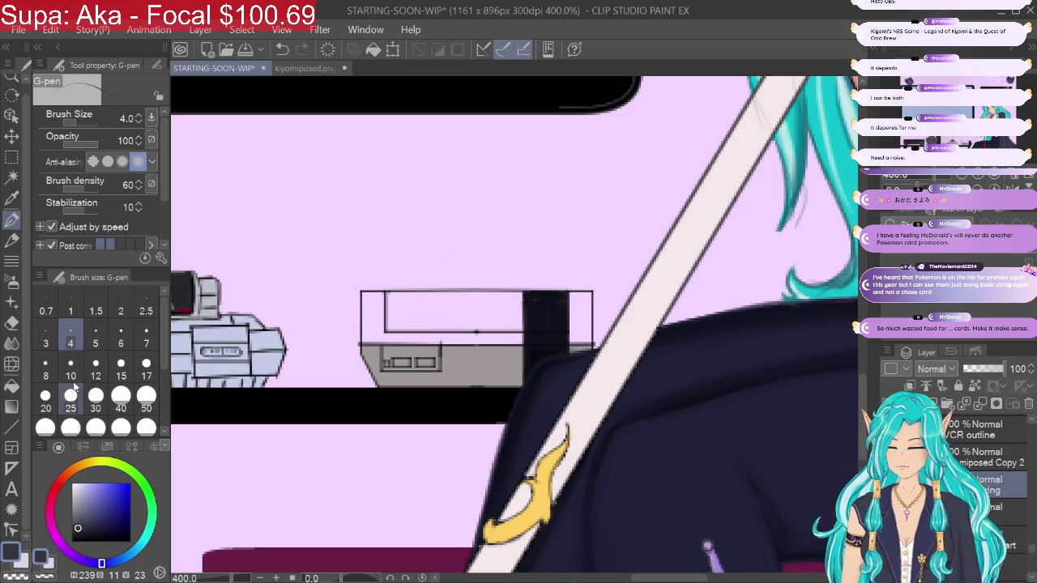
click(11, 283)
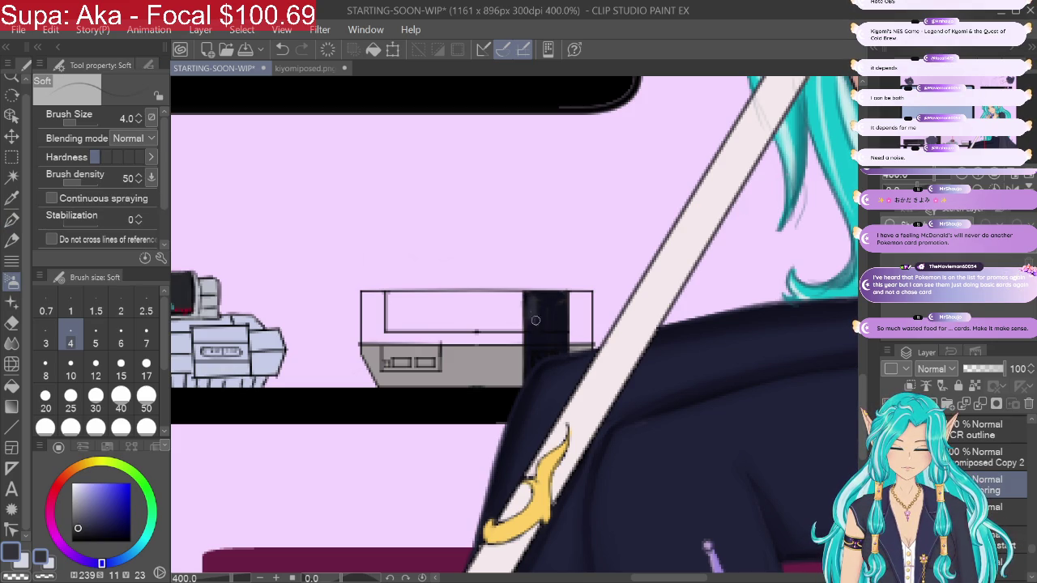
Step: Airbrush lighter shading over the cartridge side's top, then choose a neutral mid grey
drag(541, 325, 559, 349)
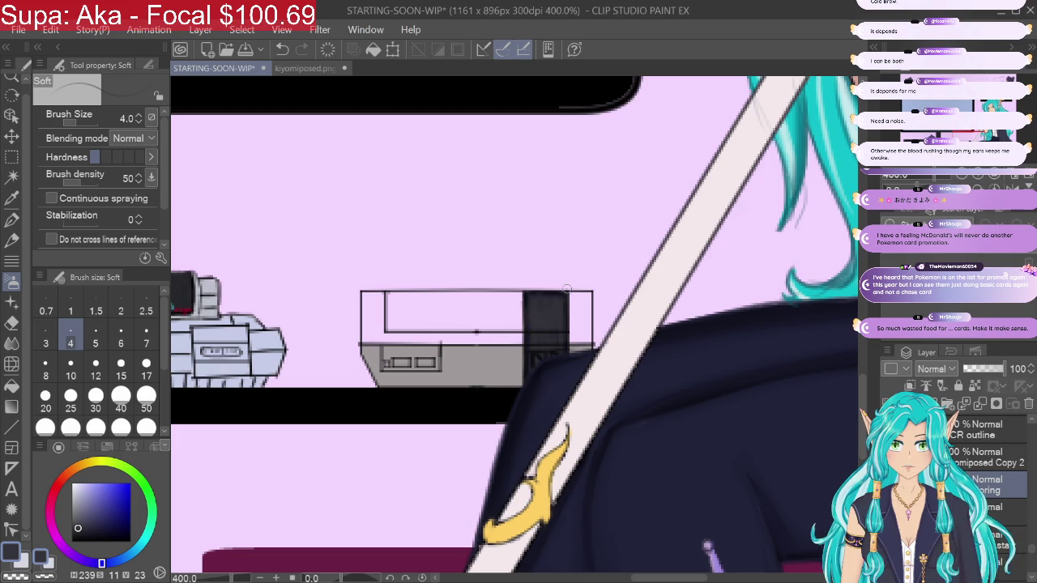
drag(81, 522, 73, 501)
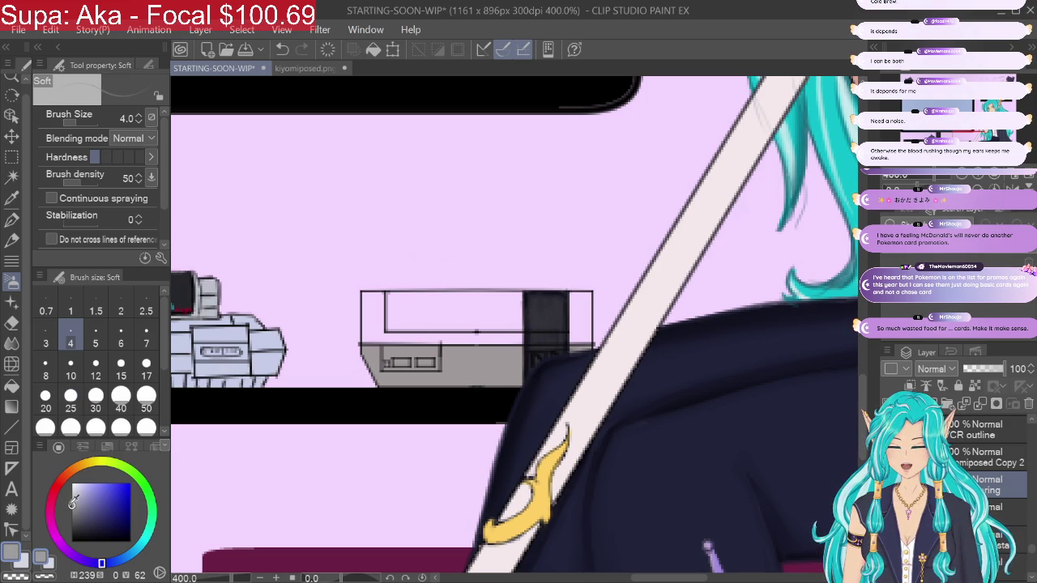
Step: Fill the NES body and top panel with a light grey
click(11, 386)
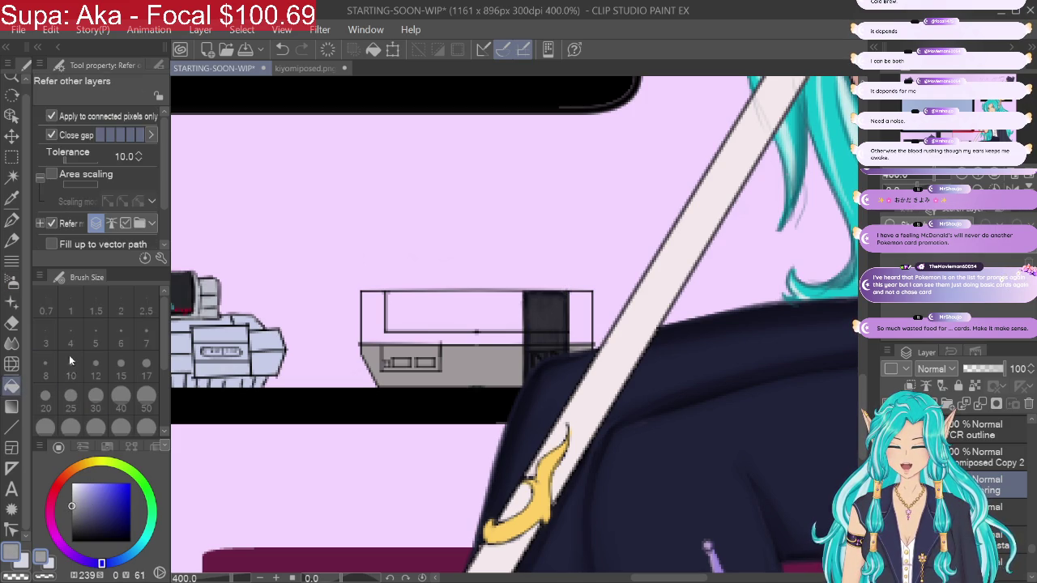
click(380, 313)
click(457, 308)
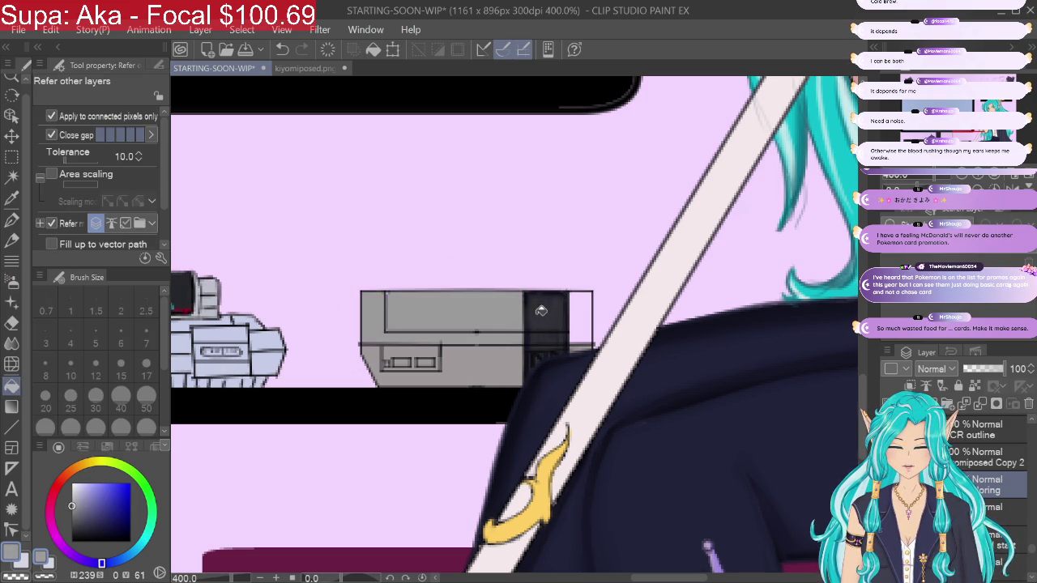
drag(72, 503, 75, 495)
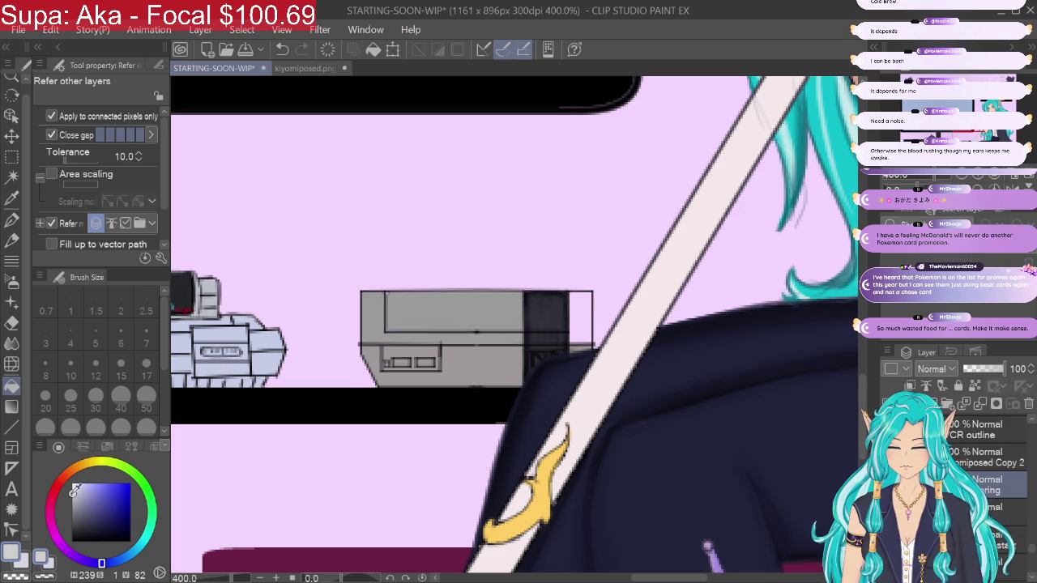
click(75, 499)
click(373, 326)
click(420, 309)
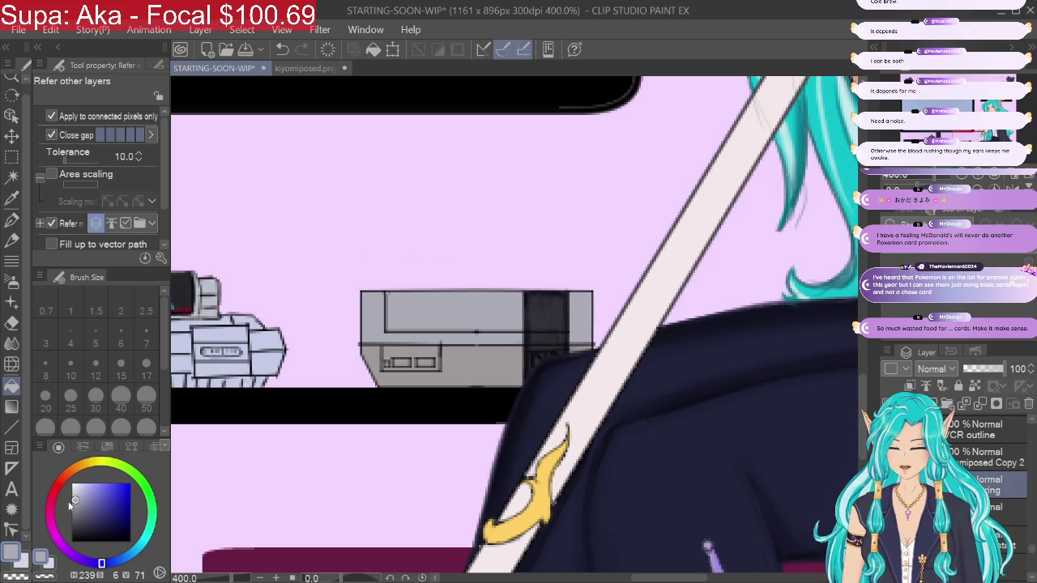
Step: Fill the NES lower front with a darker grey
click(74, 501)
drag(77, 497, 73, 515)
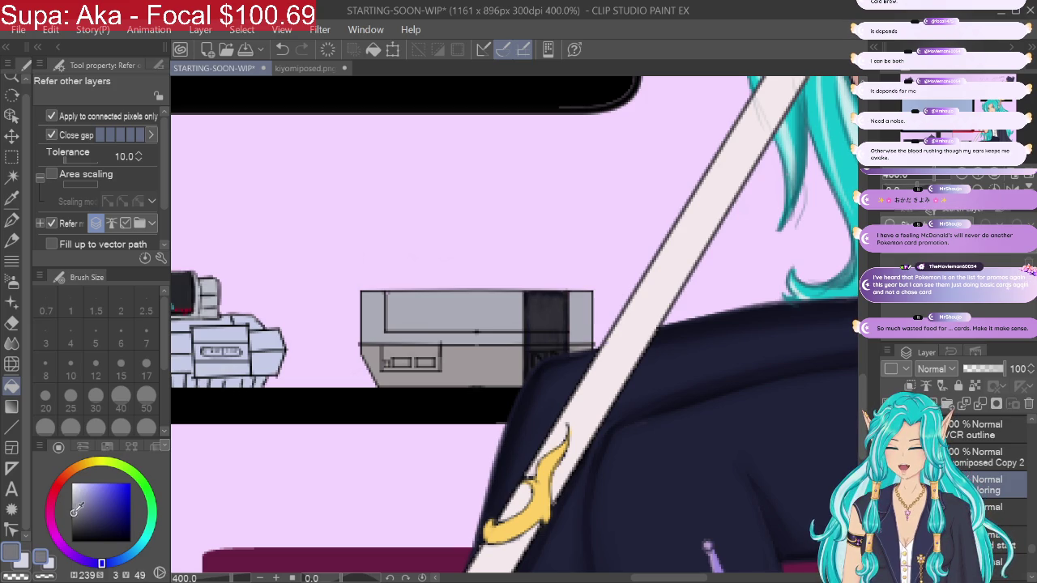
click(390, 348)
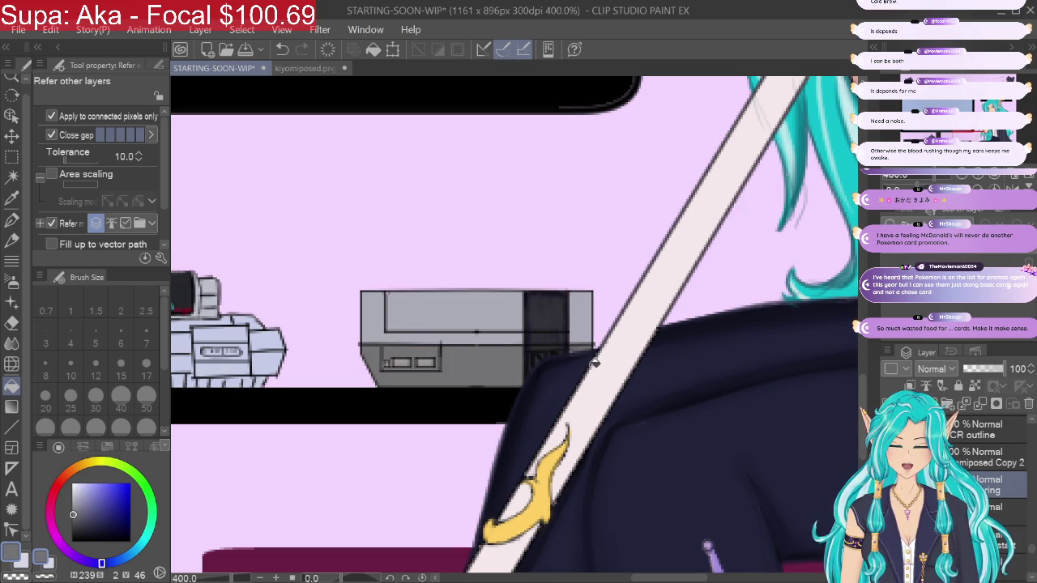
click(11, 240)
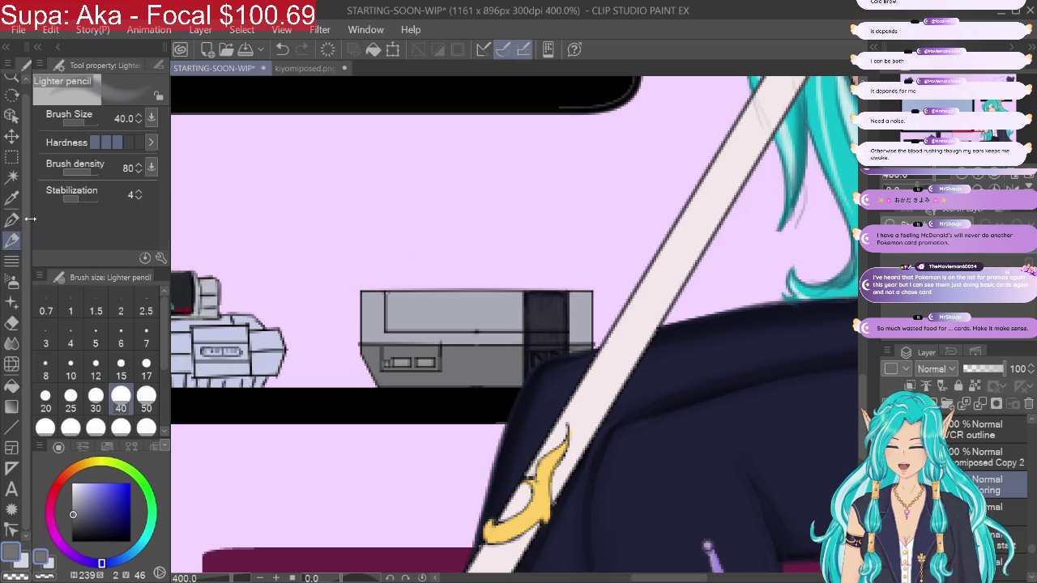
click(11, 219)
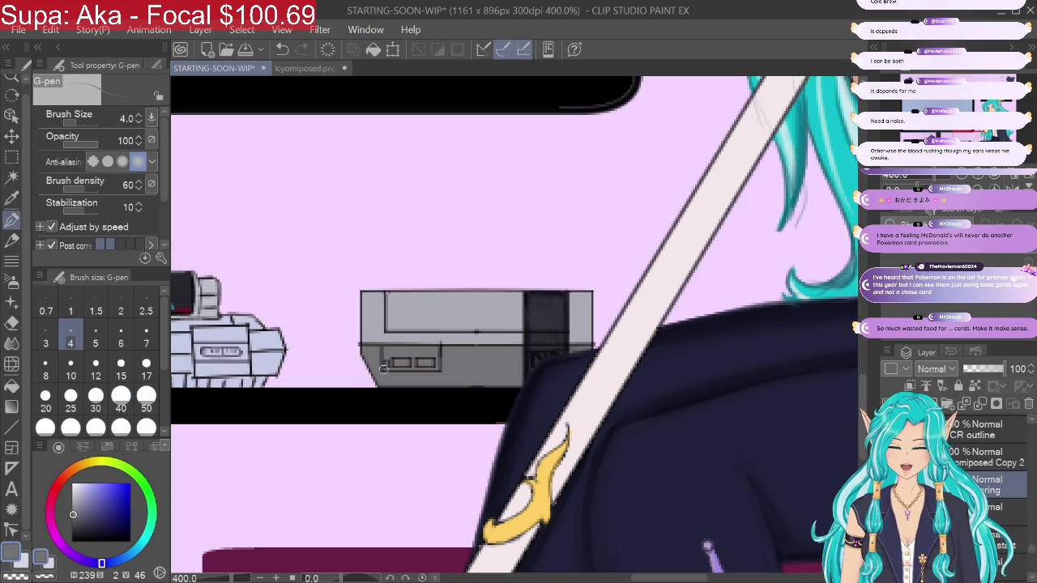
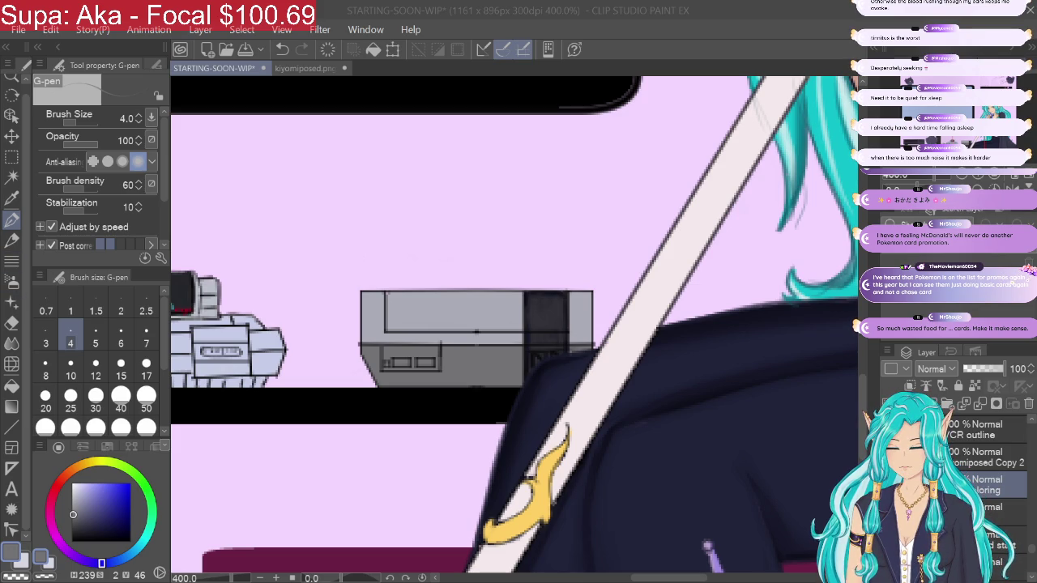
Step: Set the pen size to 2.5 and make the drawing colour a bright, saturated red
drag(73, 514, 74, 528)
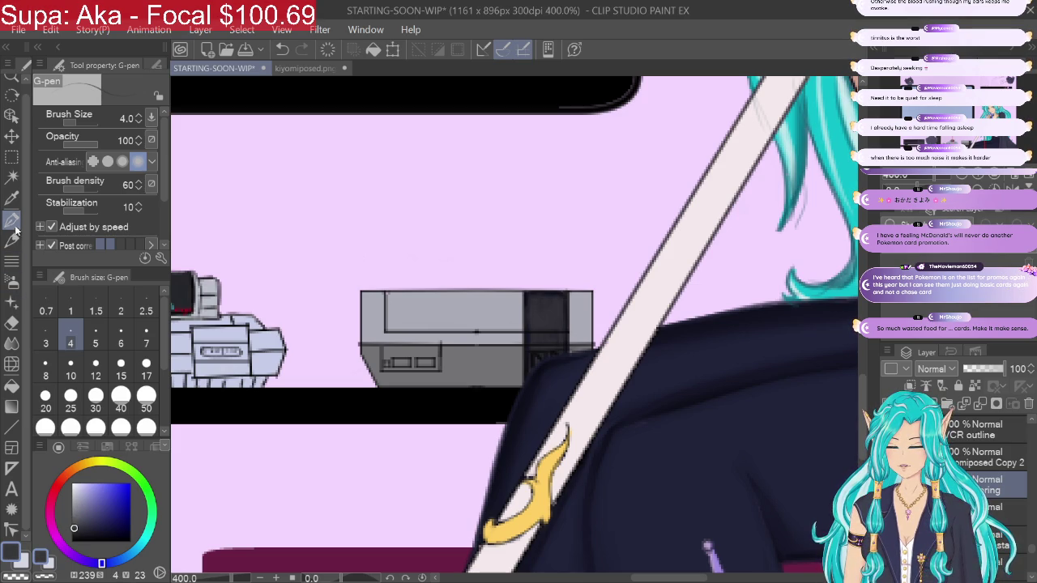
click(146, 306)
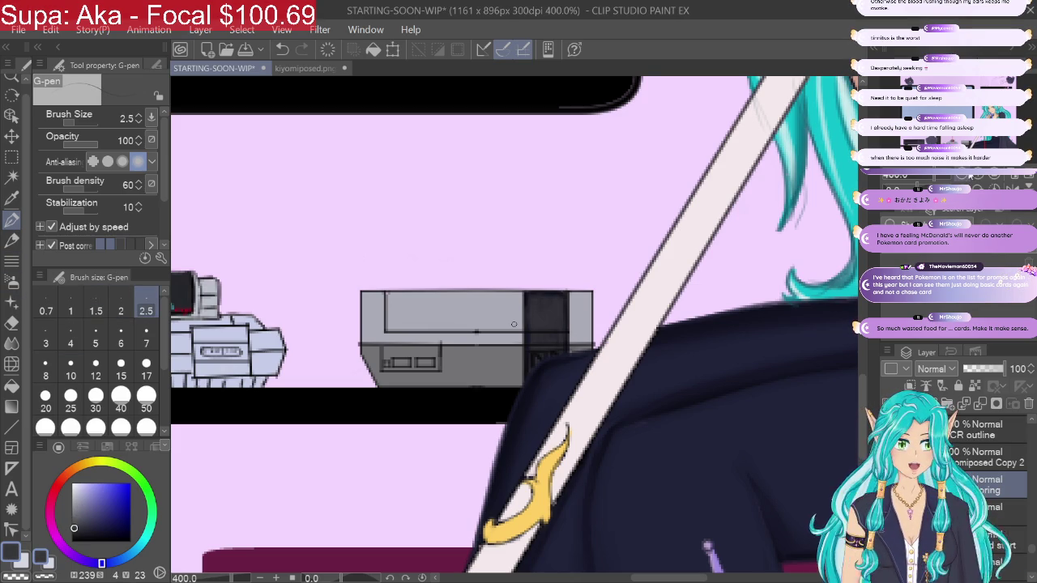
scroll(514, 324, up, 2)
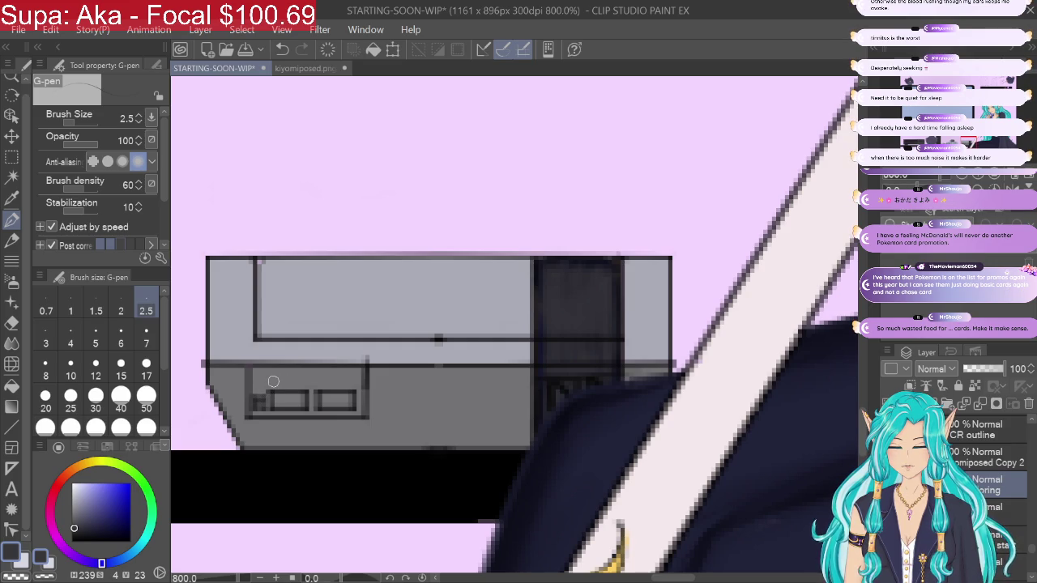
click(76, 529)
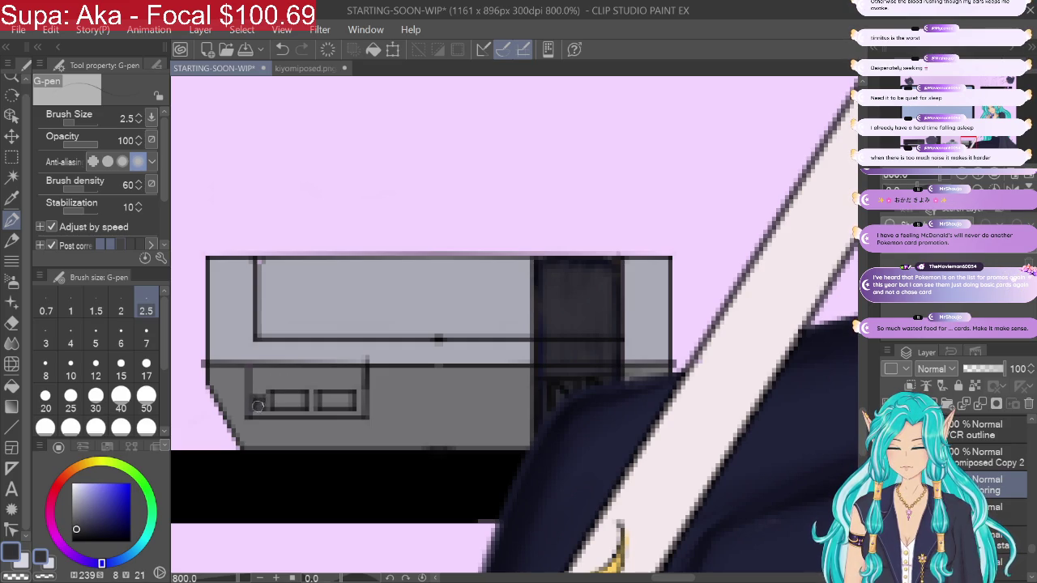
key(ctrl+minus)
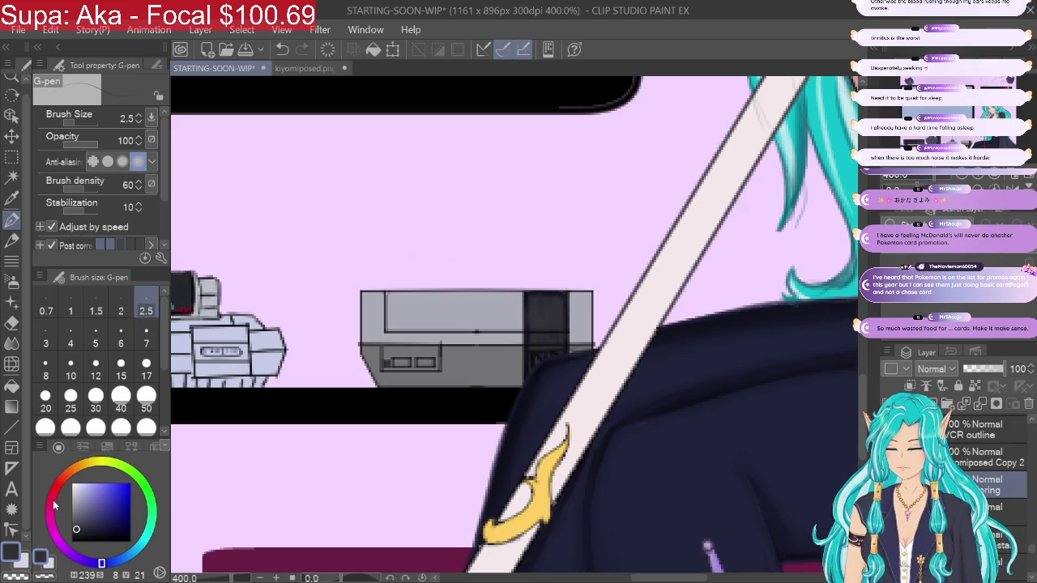
drag(52, 500, 56, 484)
drag(111, 510, 130, 499)
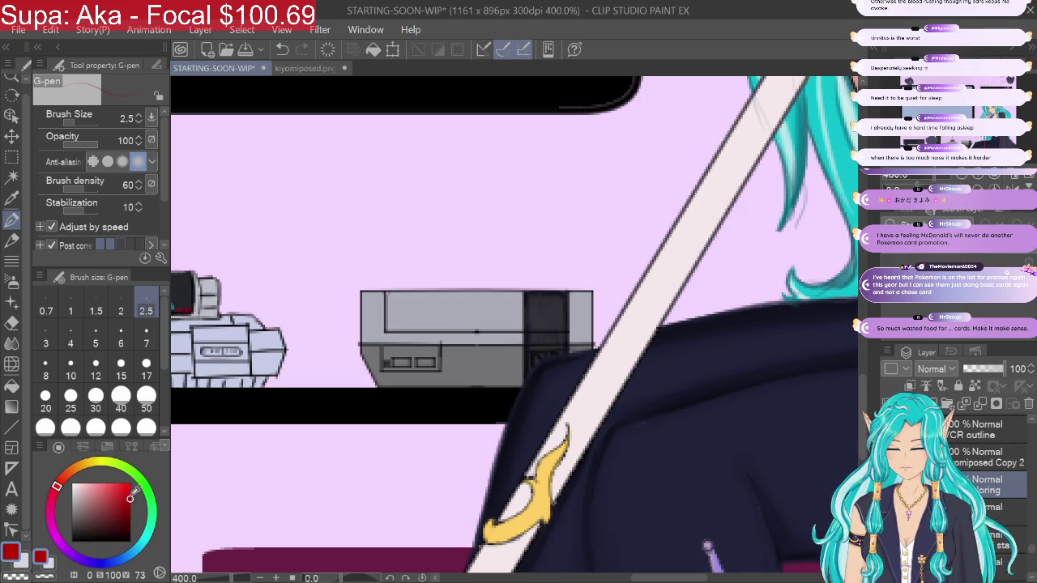
Step: Type the label 'Nindendo' in red Sixtyfour font on the console and shrink its frame
click(12, 490)
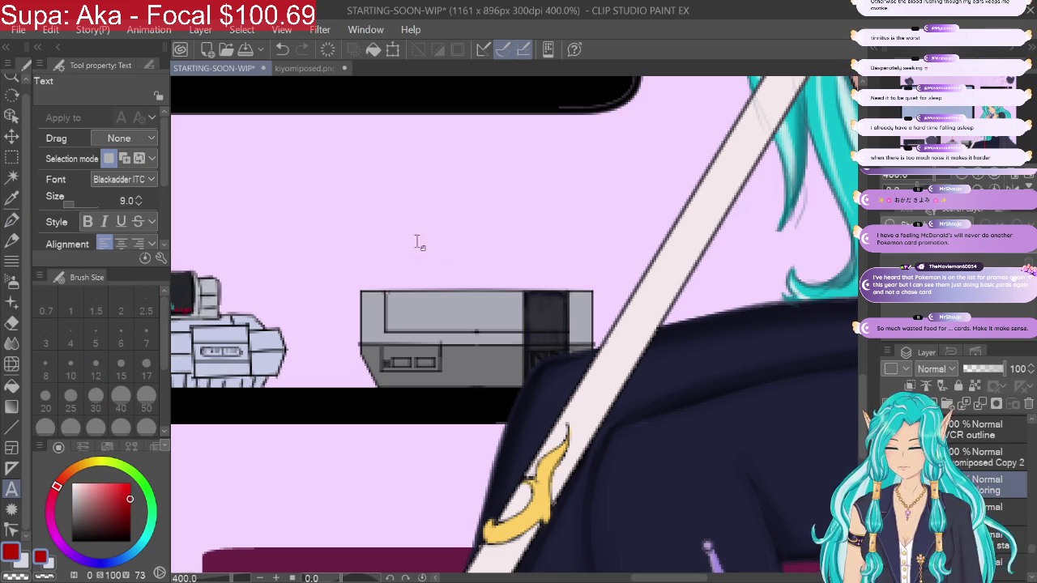
click(399, 318)
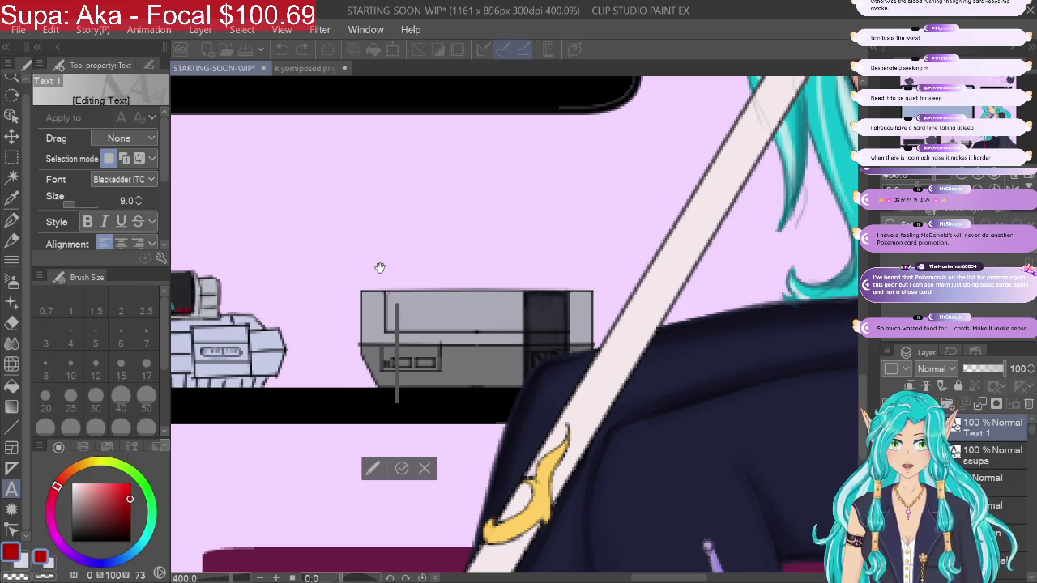
text(Nin)
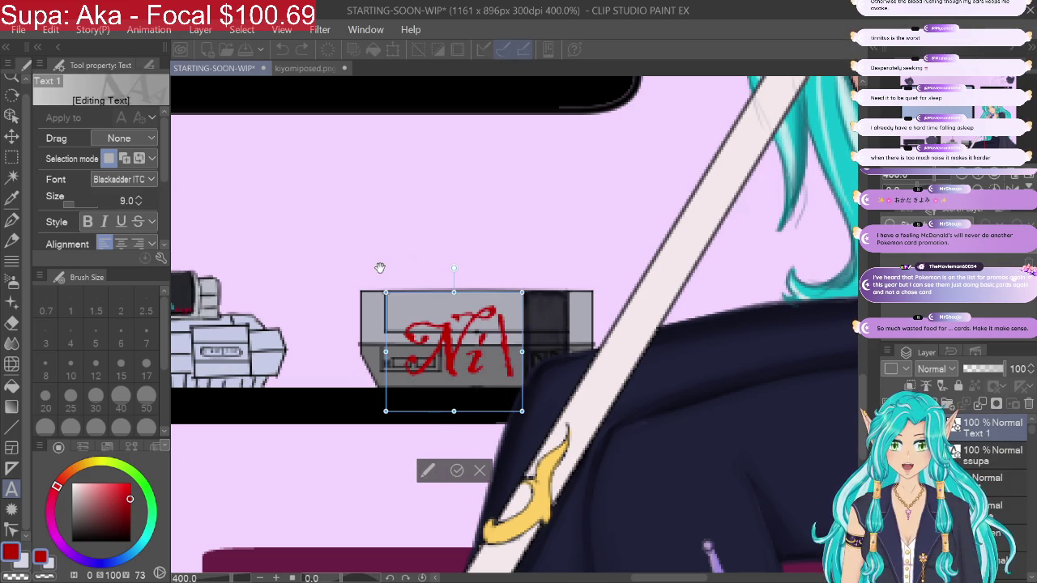
key(BackSpace)
key(BackSpace)
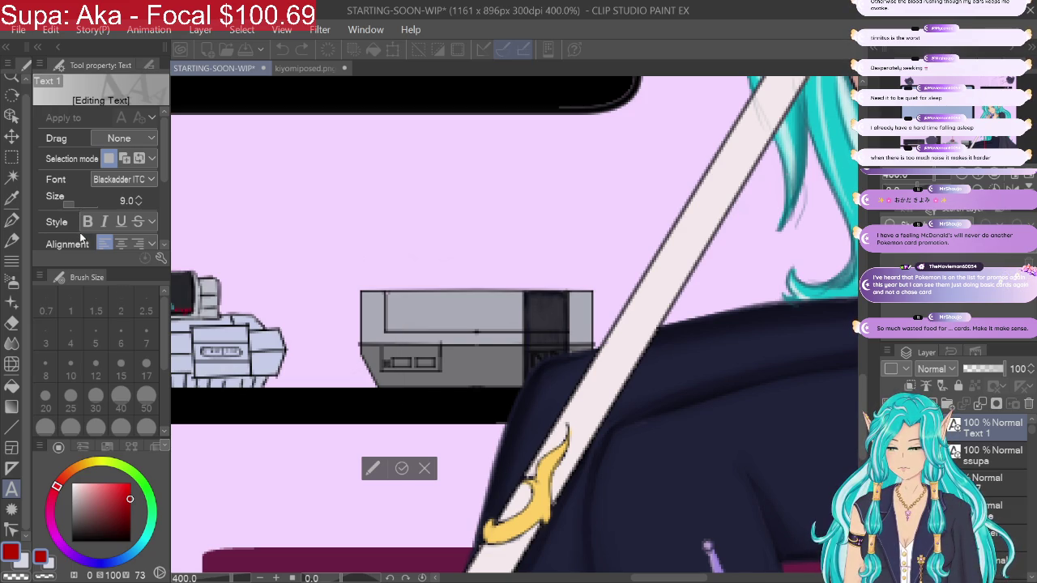
text(ni)
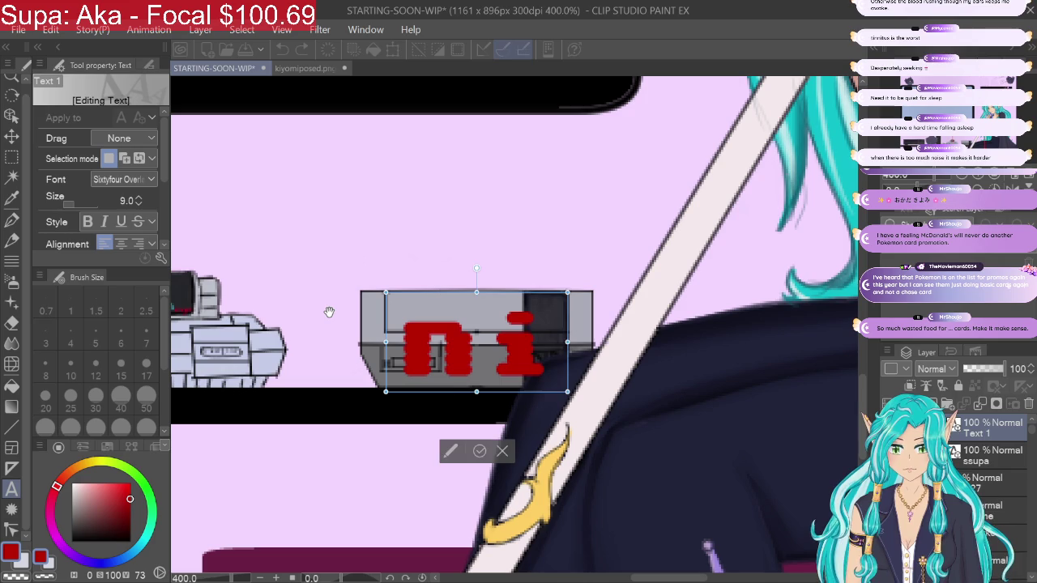
key(BackSpace)
key(BackSpace)
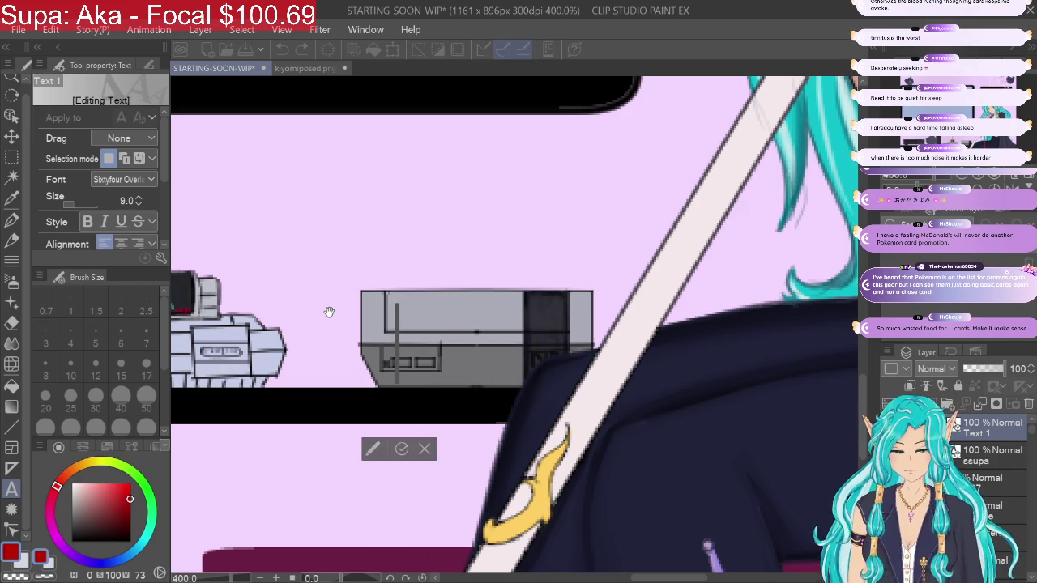
text(Nin)
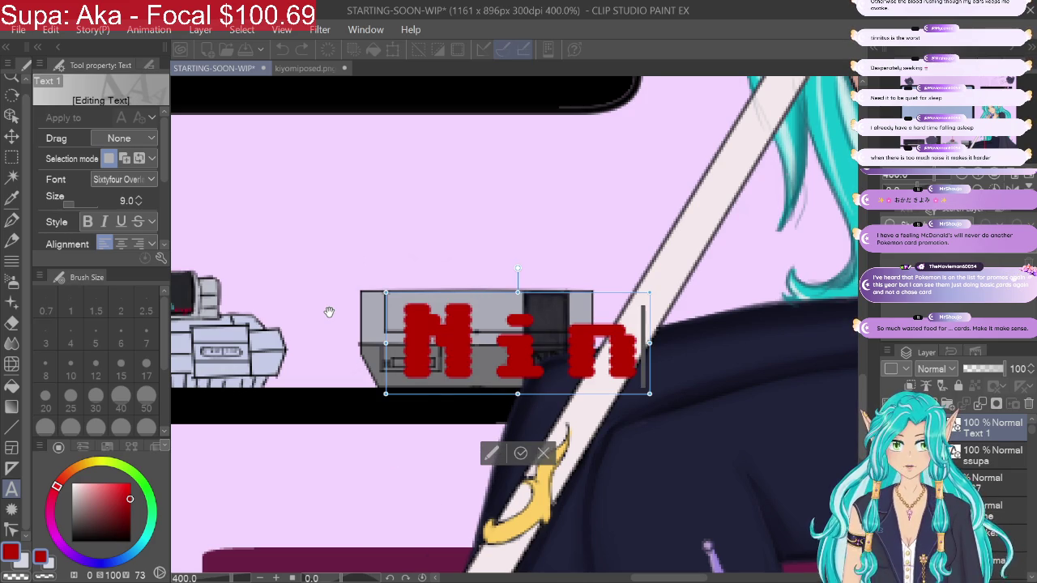
text(dendp)
key(BackSpace)
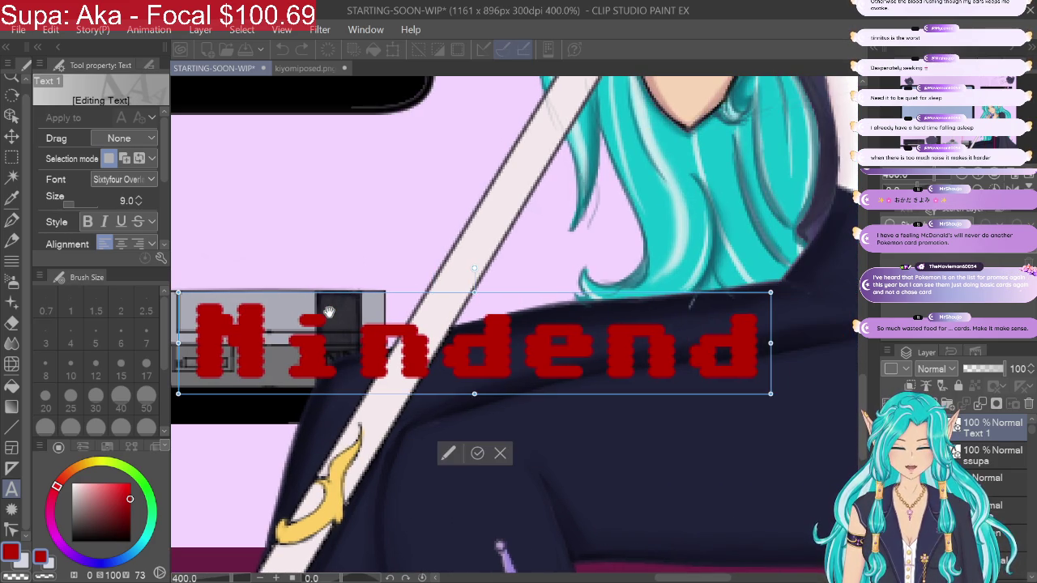
text(o)
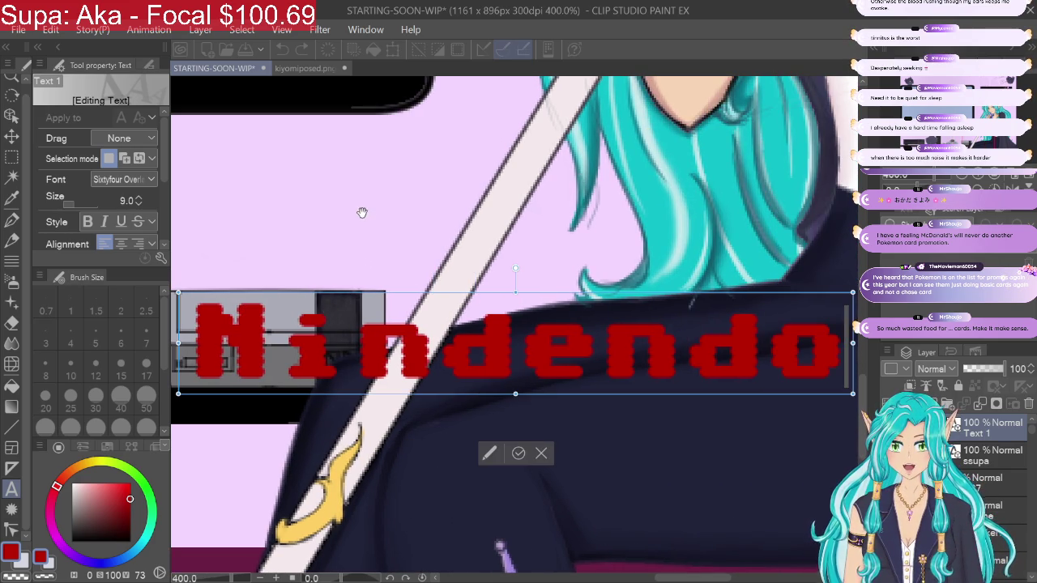
drag(852, 393, 289, 318)
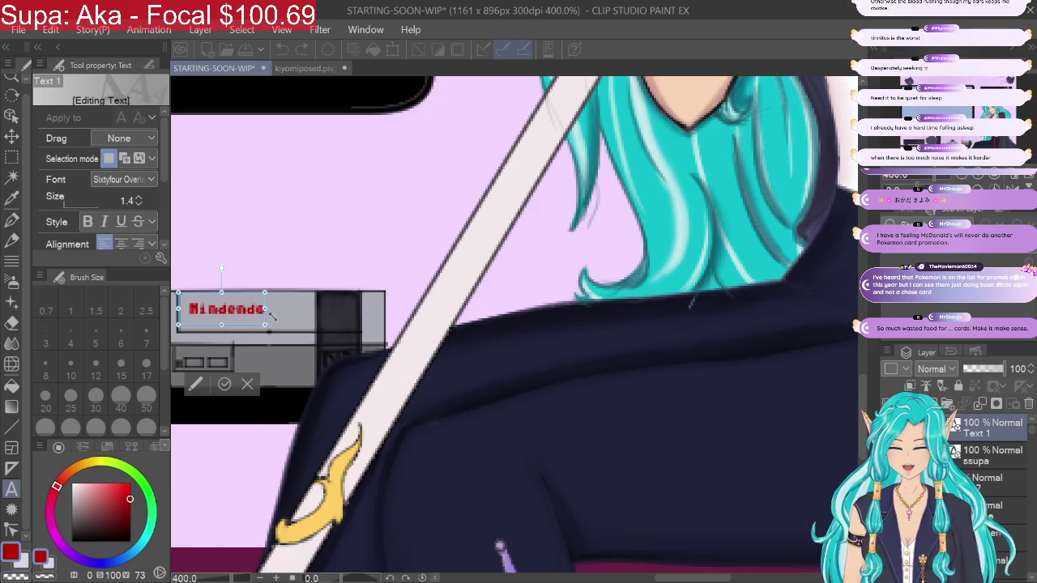
Step: Resize the Nindendo text to about 2.2 and commit it as the Nindendo layer
mouse_move(273, 324)
mouse_down()
mouse_move(267, 337)
mouse_move(272, 328)
mouse_up()
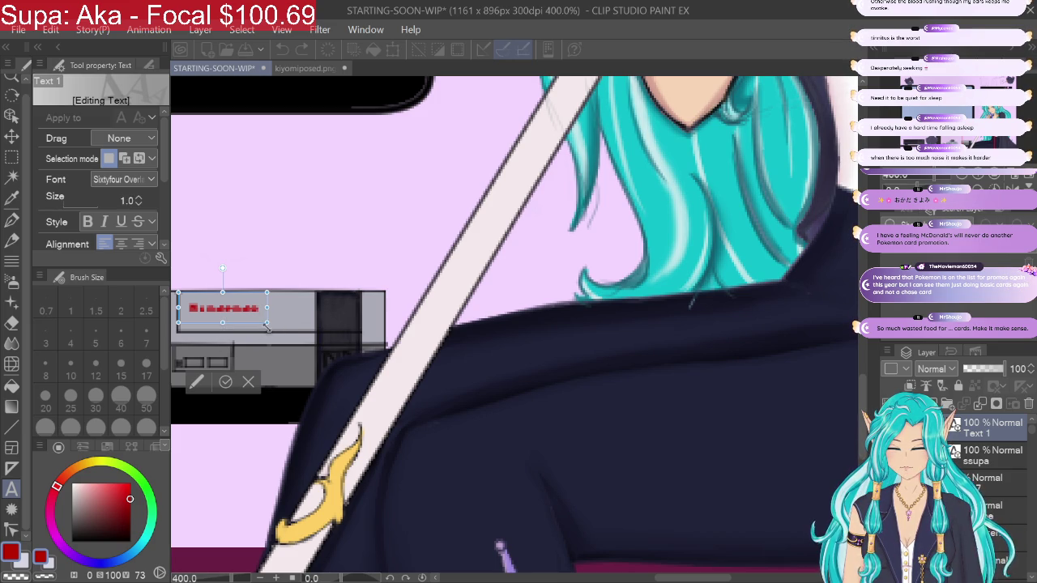
drag(277, 334, 285, 339)
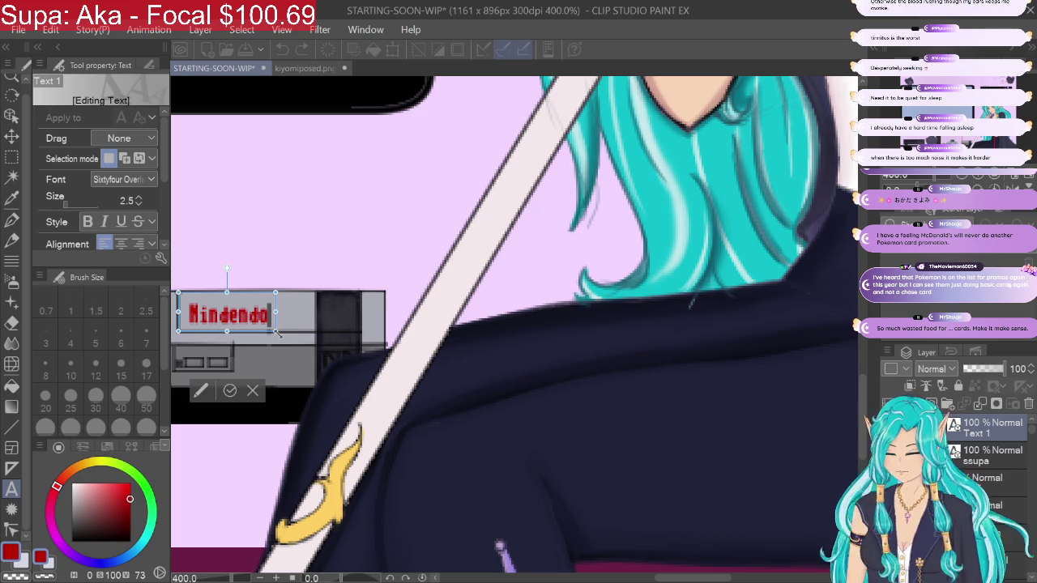
drag(276, 332, 261, 323)
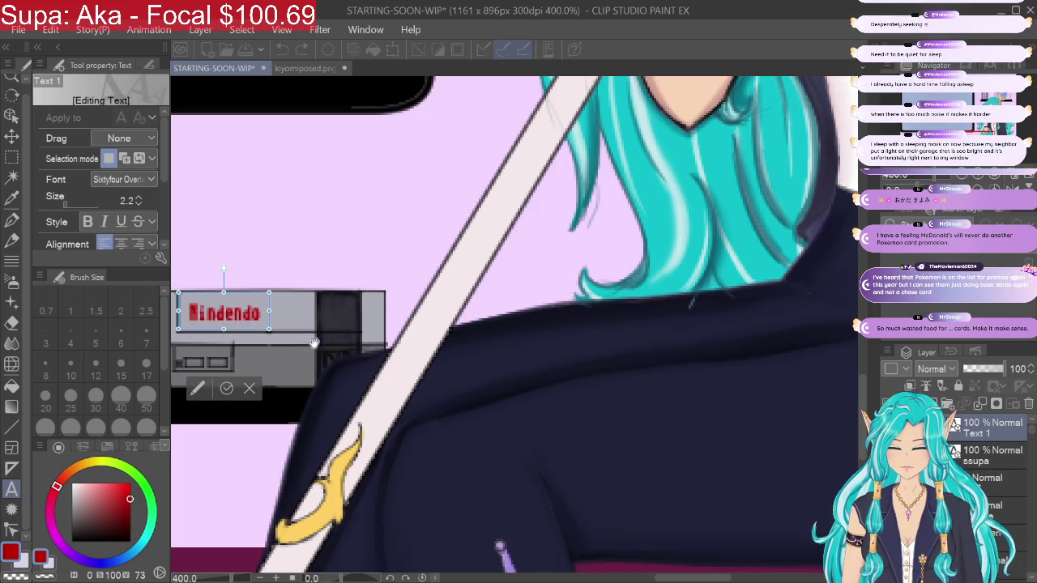
click(227, 388)
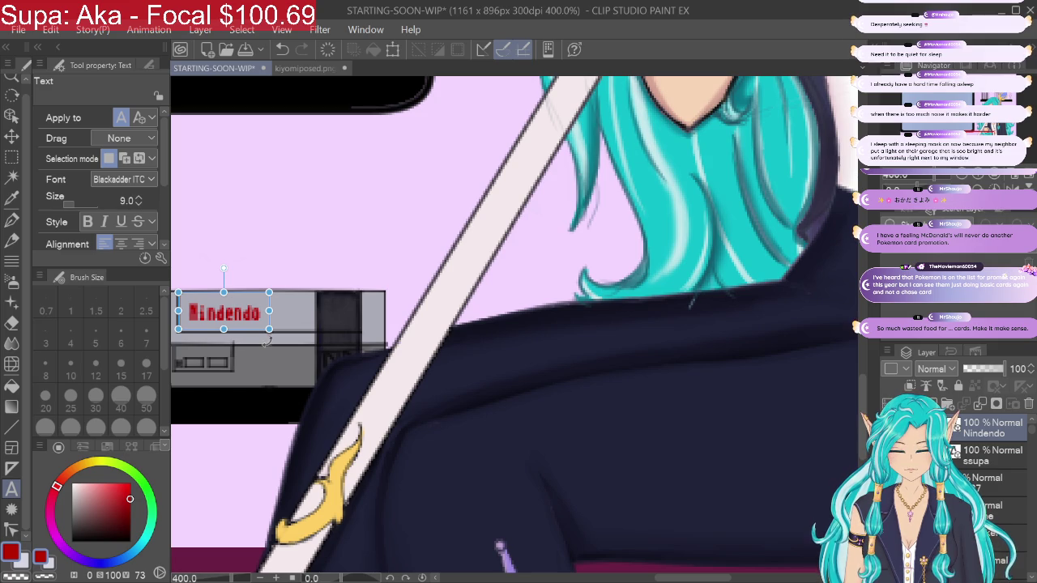
click(243, 312)
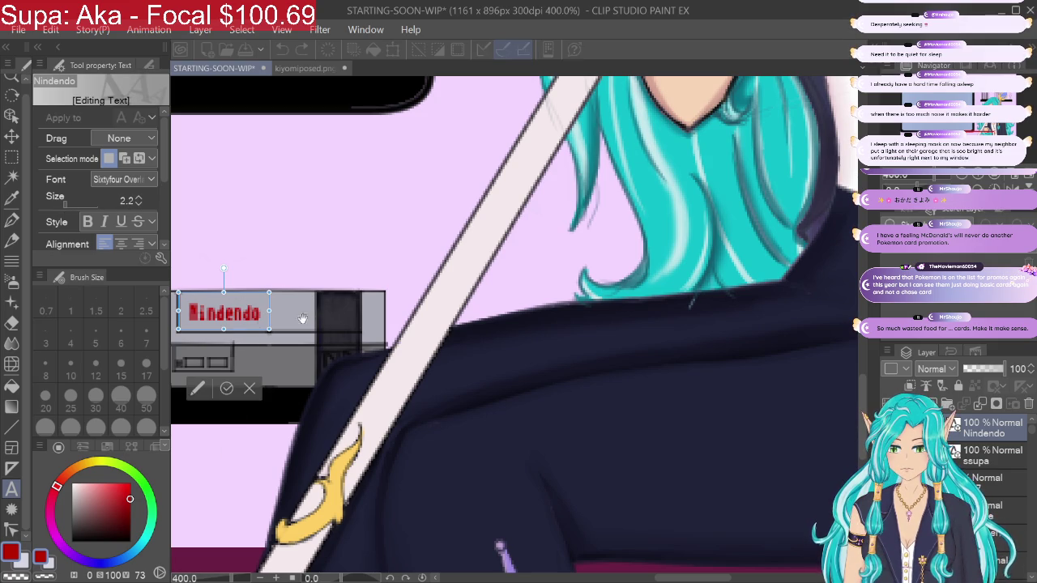
Step: Shrink the Nindendo label slightly and nudge it onto the console's upper panel
click(11, 136)
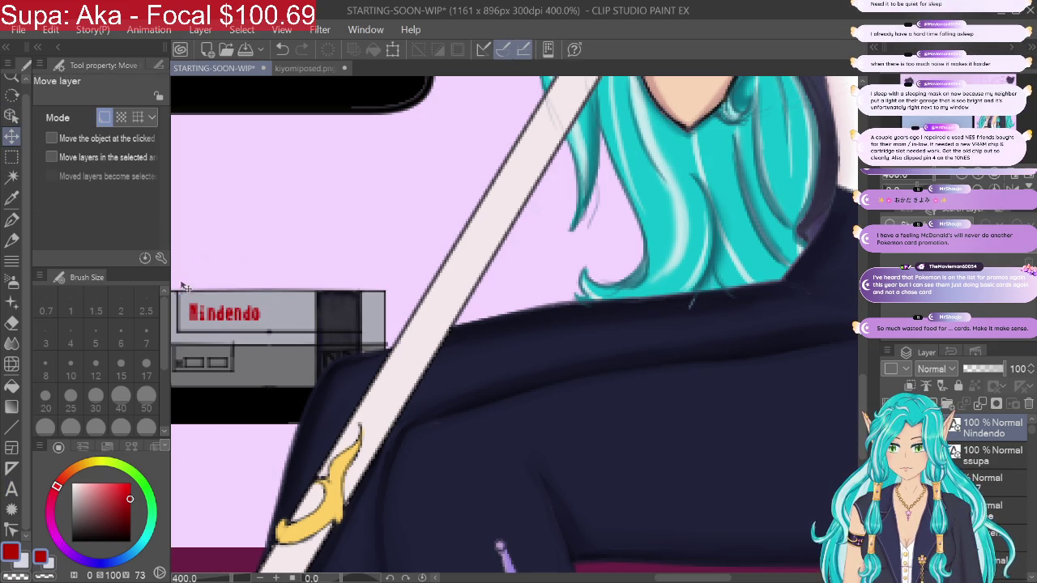
drag(226, 320, 223, 320)
drag(217, 314, 220, 315)
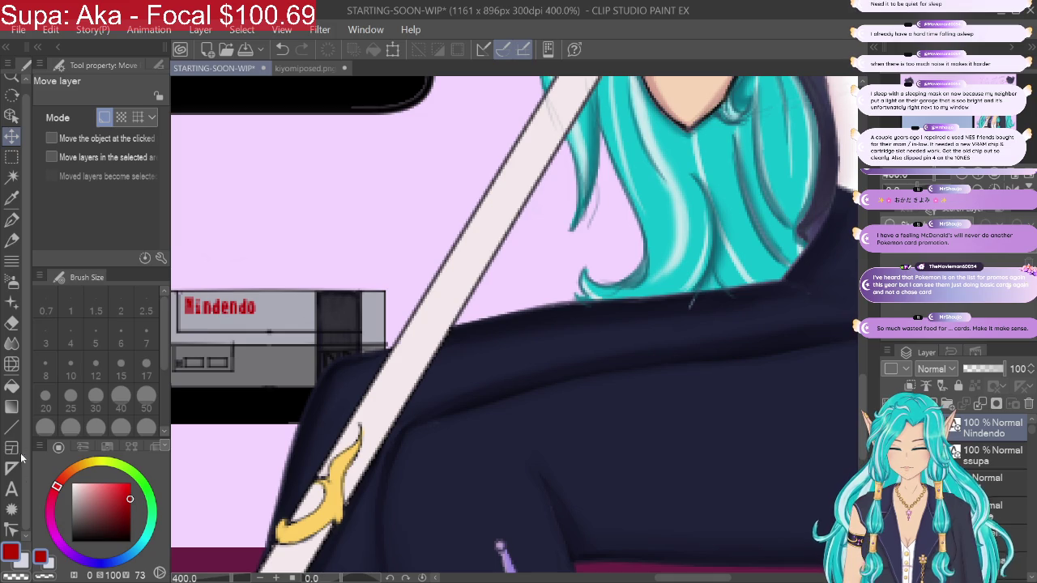
click(11, 488)
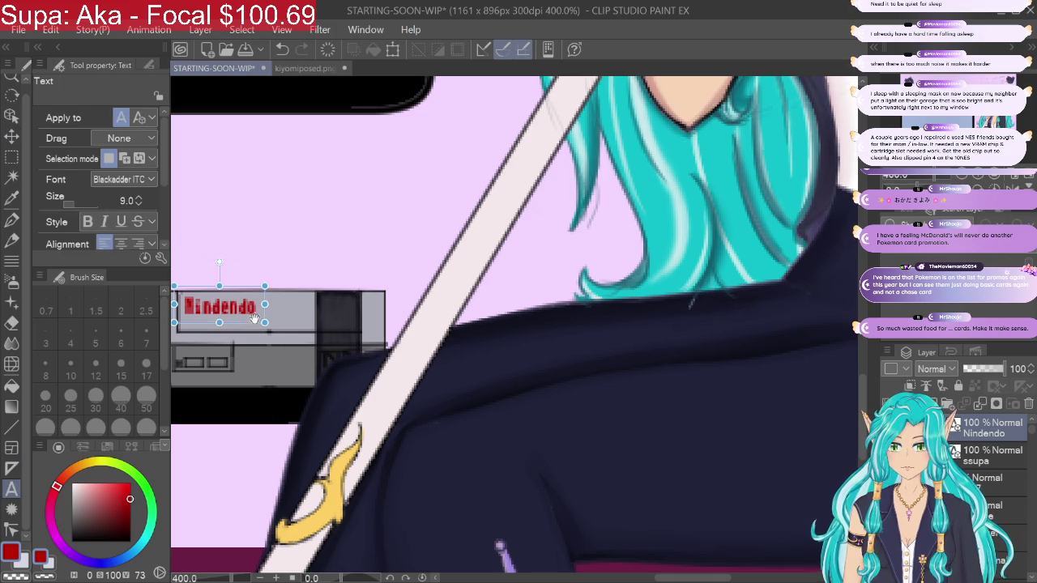
drag(265, 321, 262, 318)
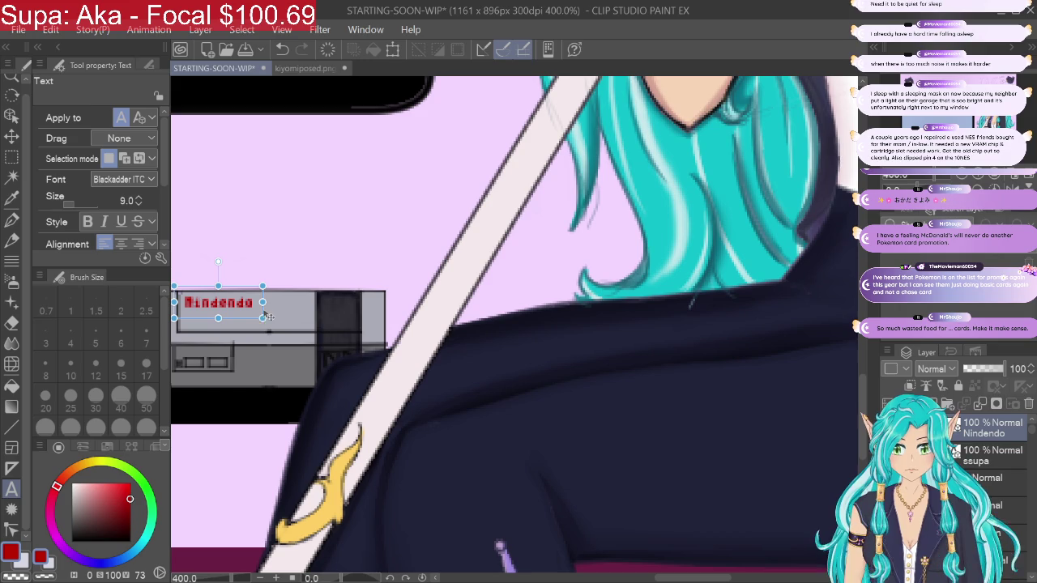
click(12, 156)
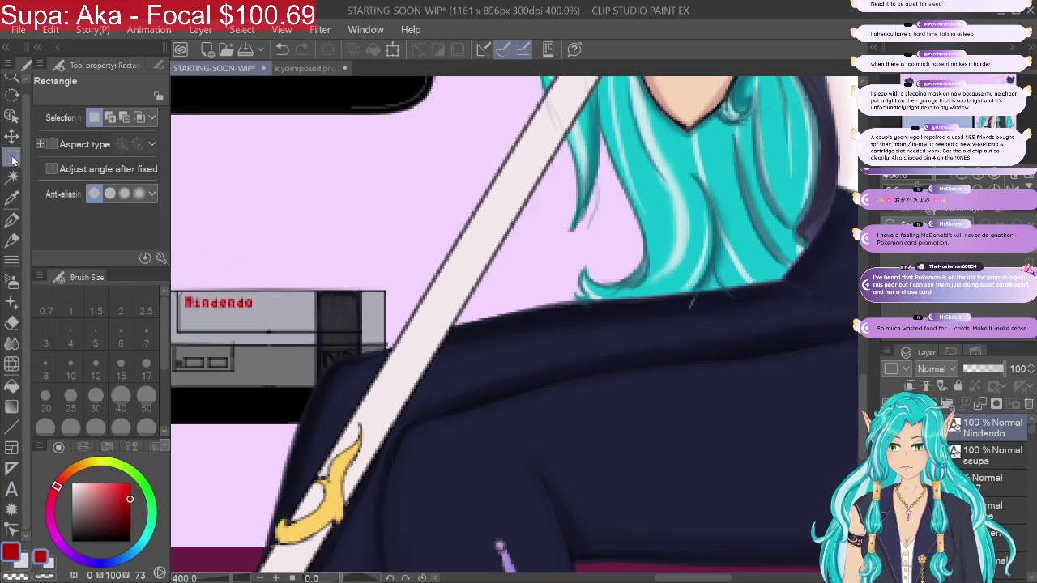
click(12, 136)
drag(226, 303, 226, 306)
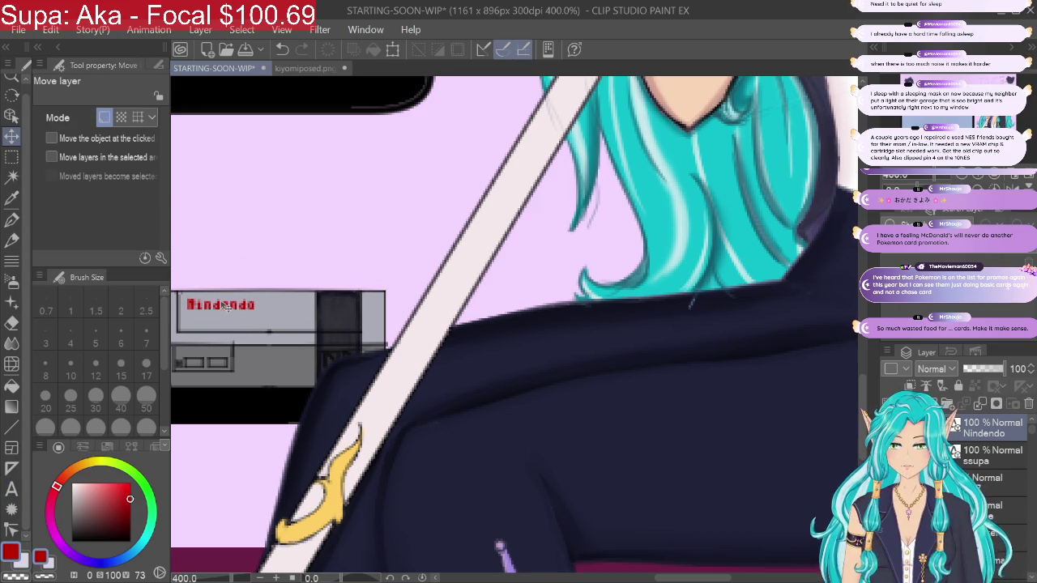
drag(227, 307, 226, 306)
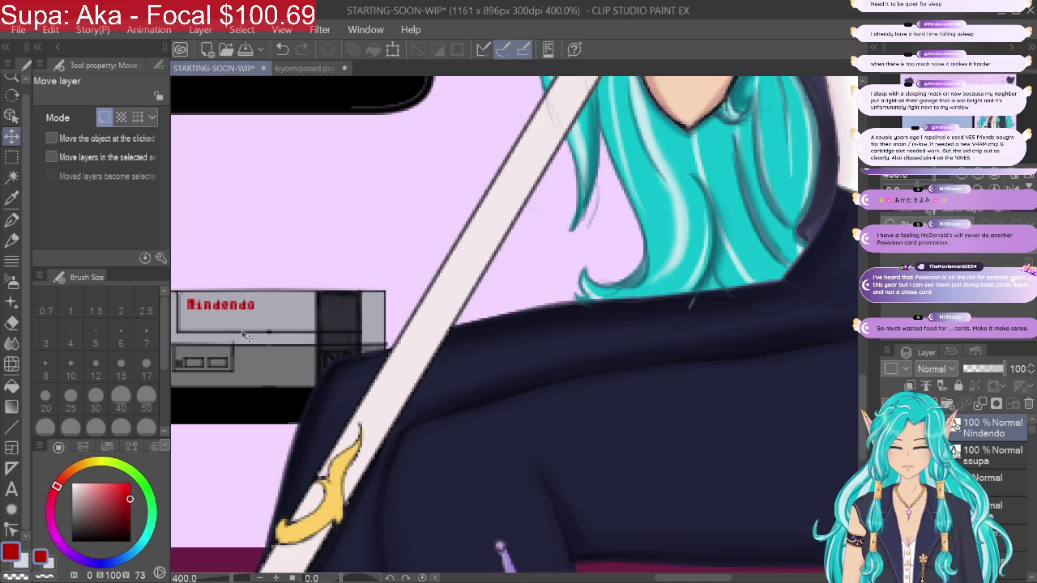
key(Right)
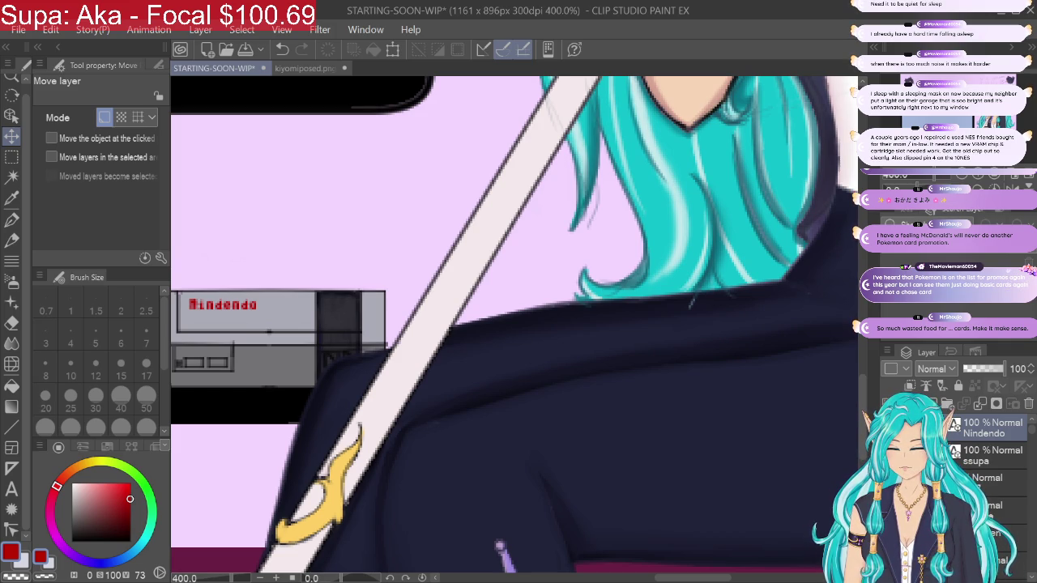
Step: Add the word 'Power' in red Sixtyfour font and shrink it to size 1
click(11, 489)
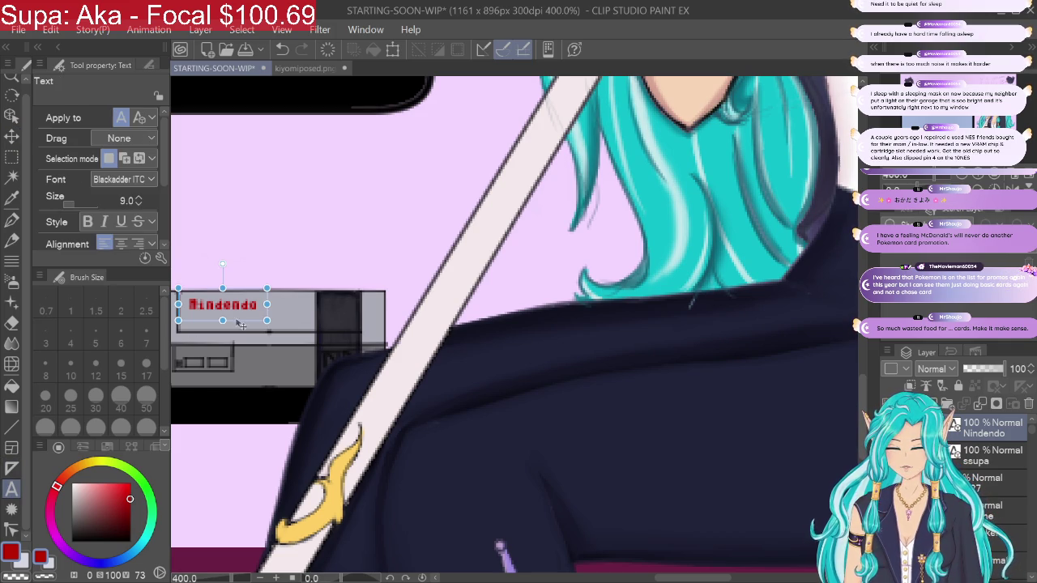
click(358, 241)
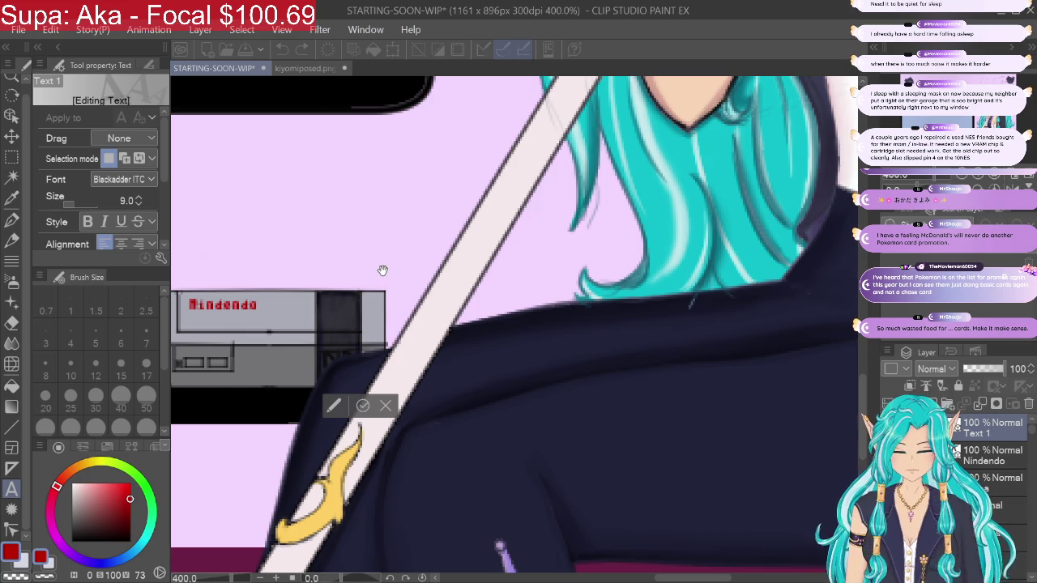
text(P)
key(BackSpace)
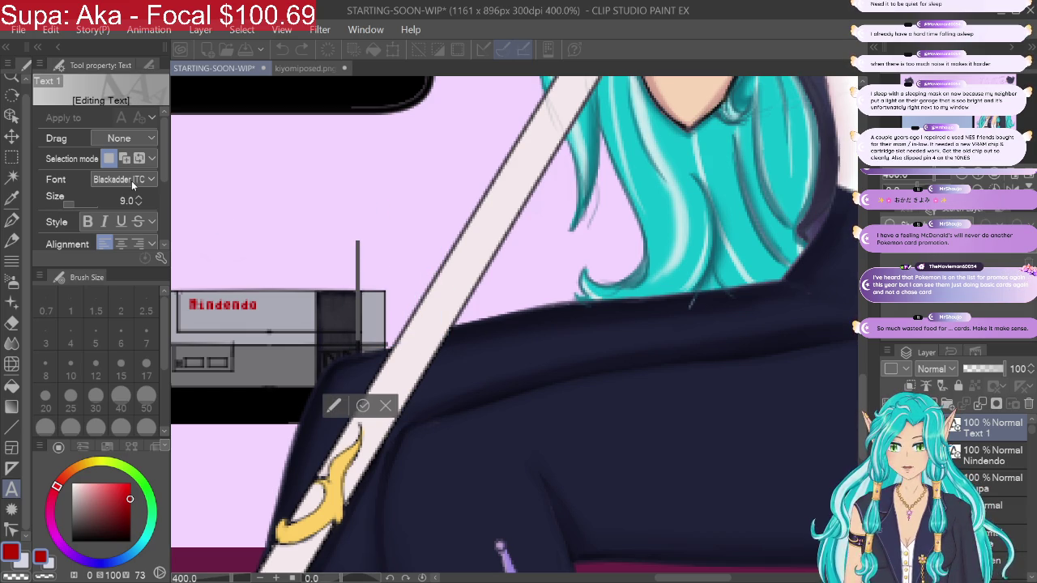
text(Sixtyfour Overl)
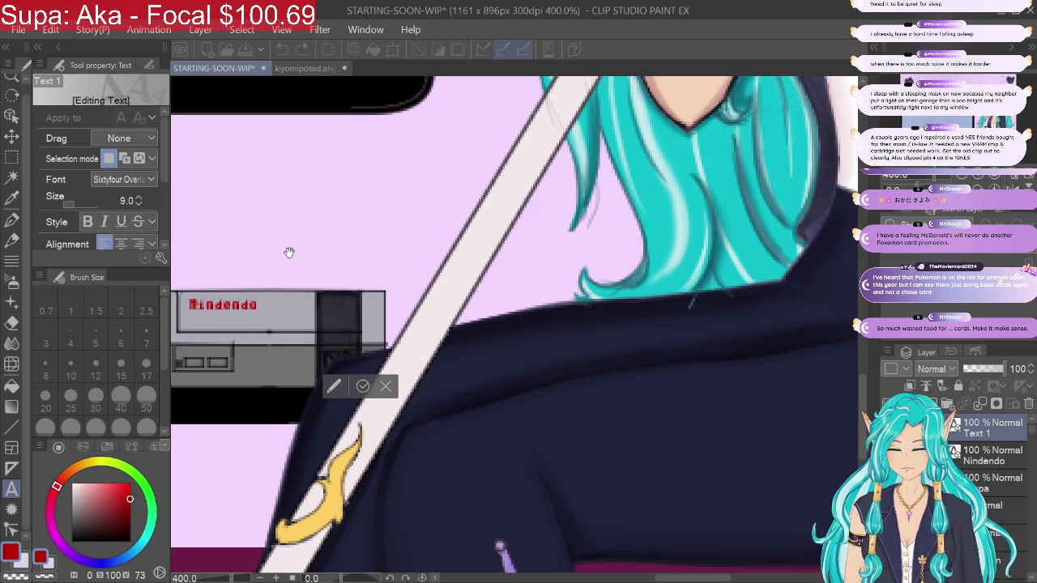
text(Power)
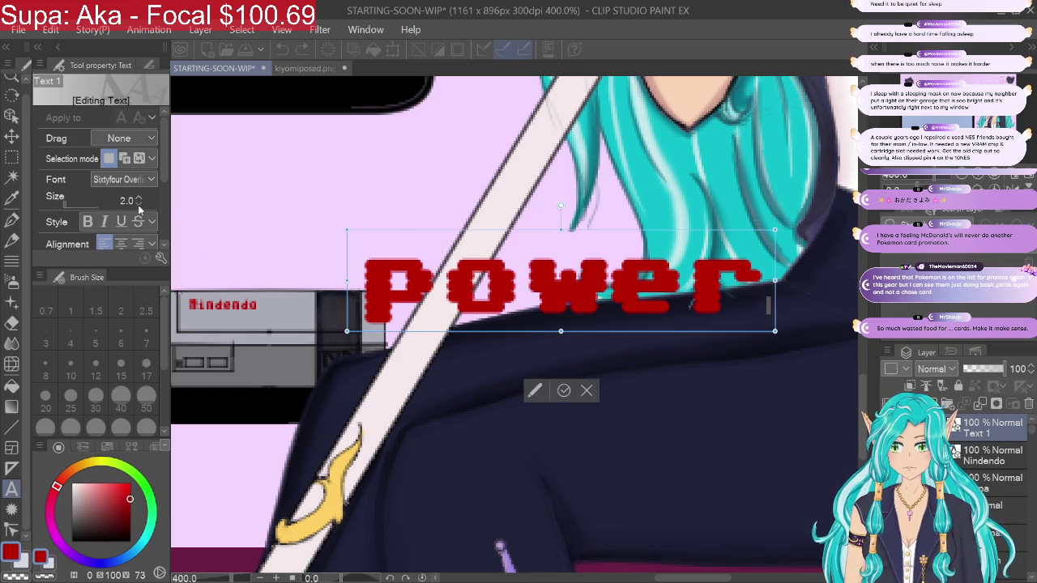
drag(769, 284, 356, 283)
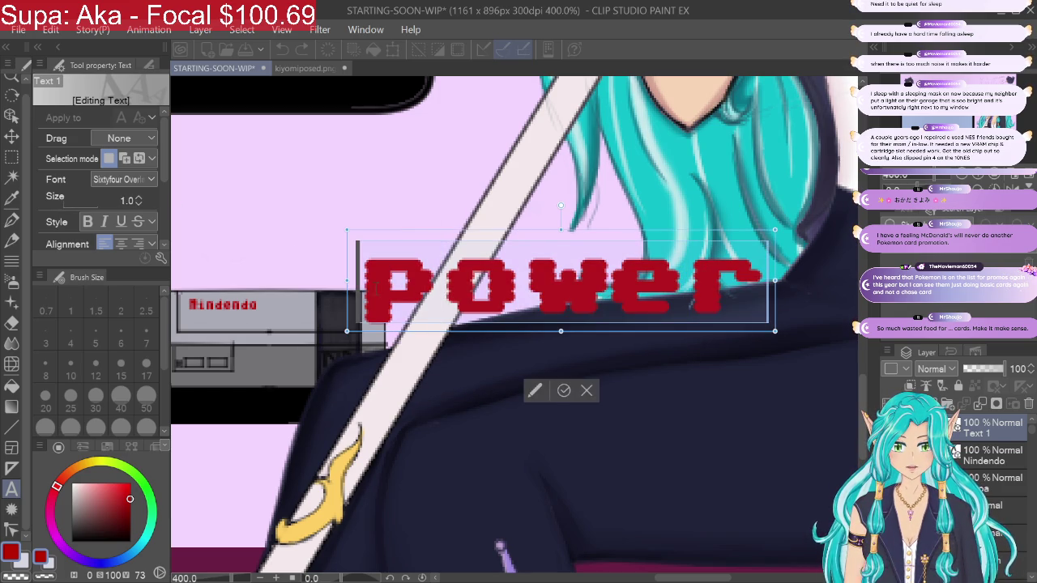
drag(138, 208, 138, 211)
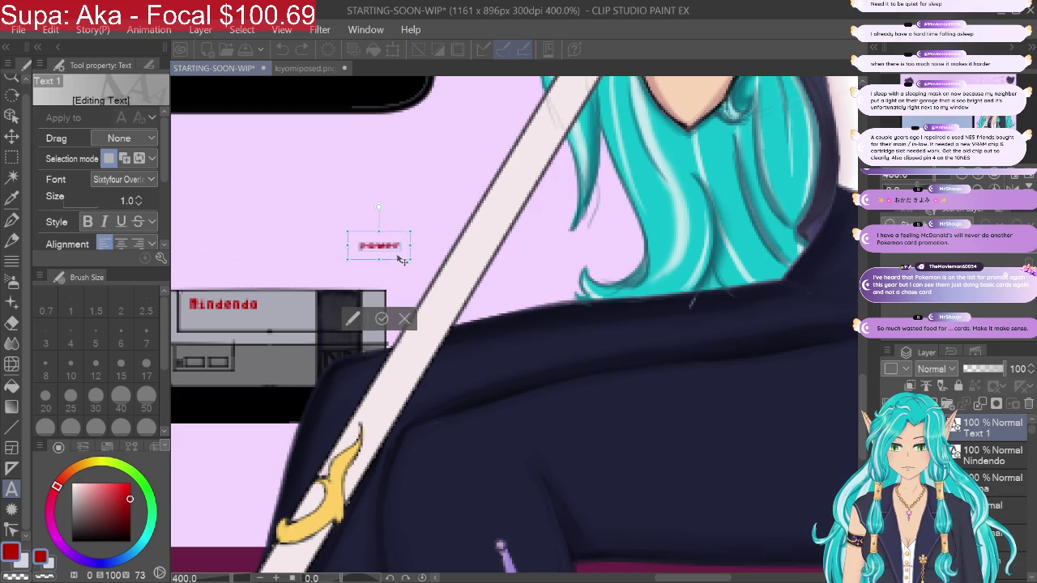
Step: Move the Power text onto the console's lower front panel, undoing several trial enlargements
mouse_move(405, 258)
mouse_down()
mouse_move(233, 376)
mouse_move(240, 393)
mouse_up()
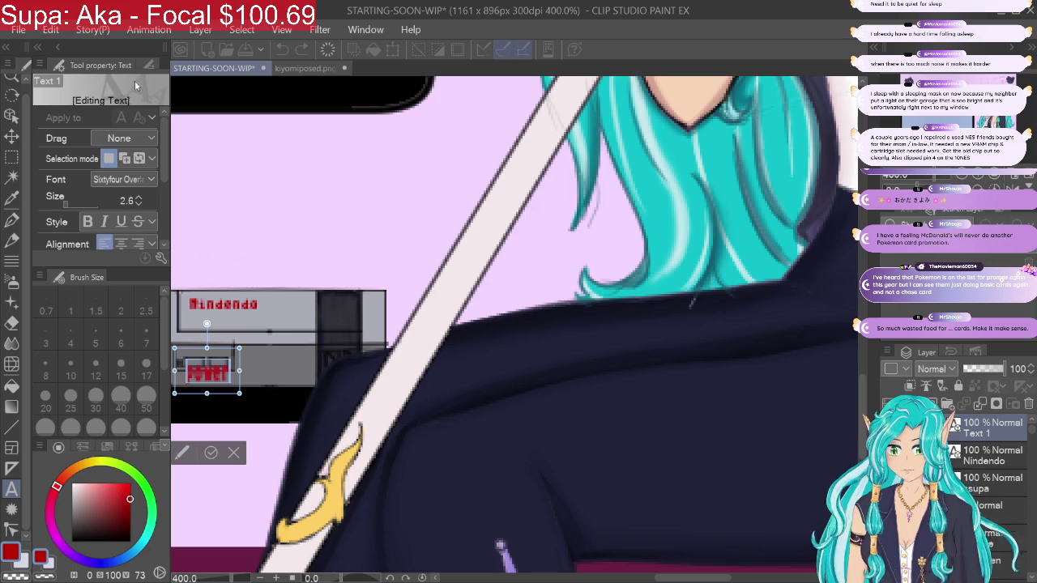
key(ctrl+z)
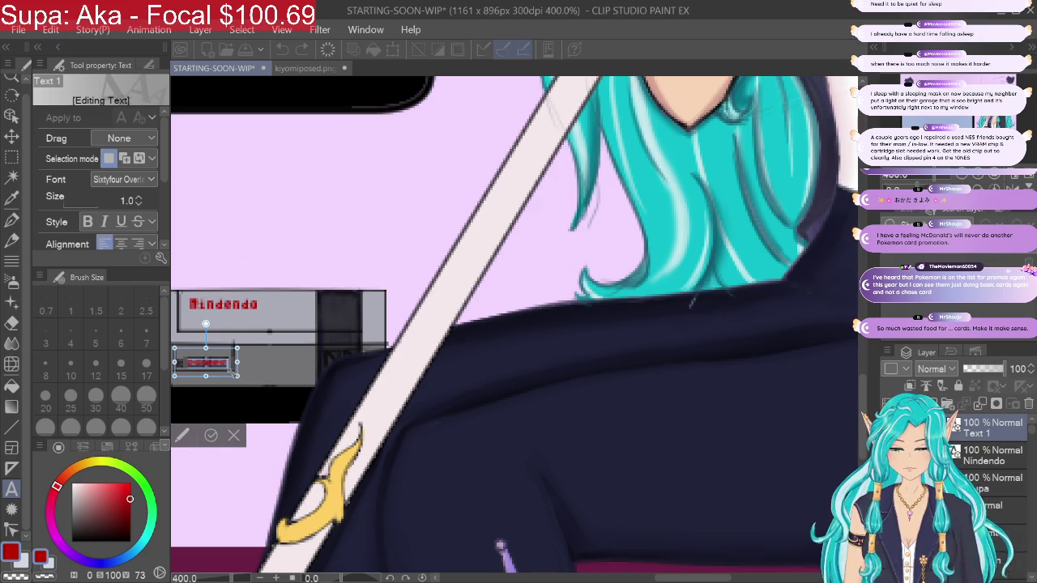
drag(235, 375, 241, 399)
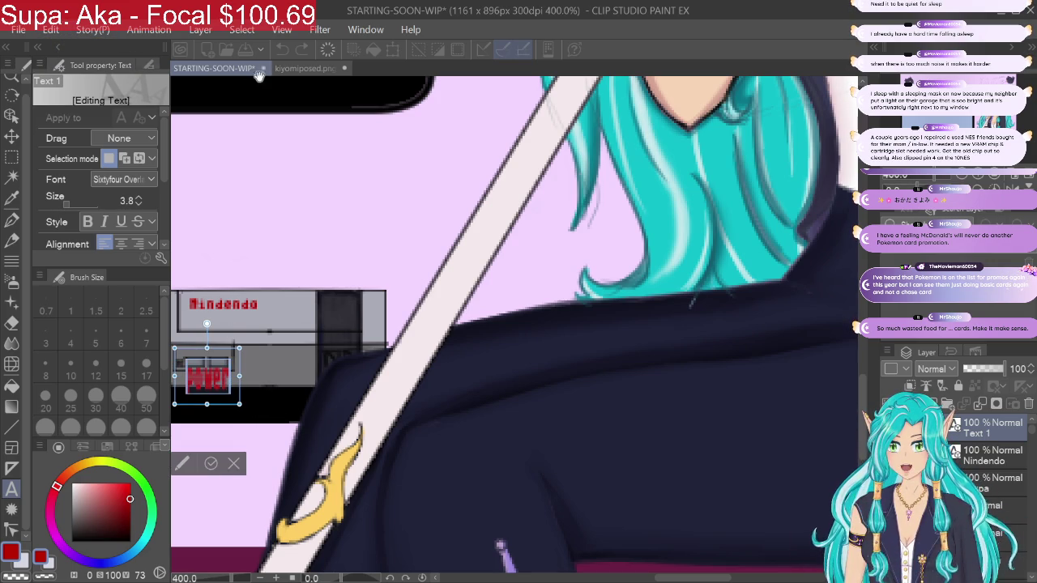
key(ctrl+z)
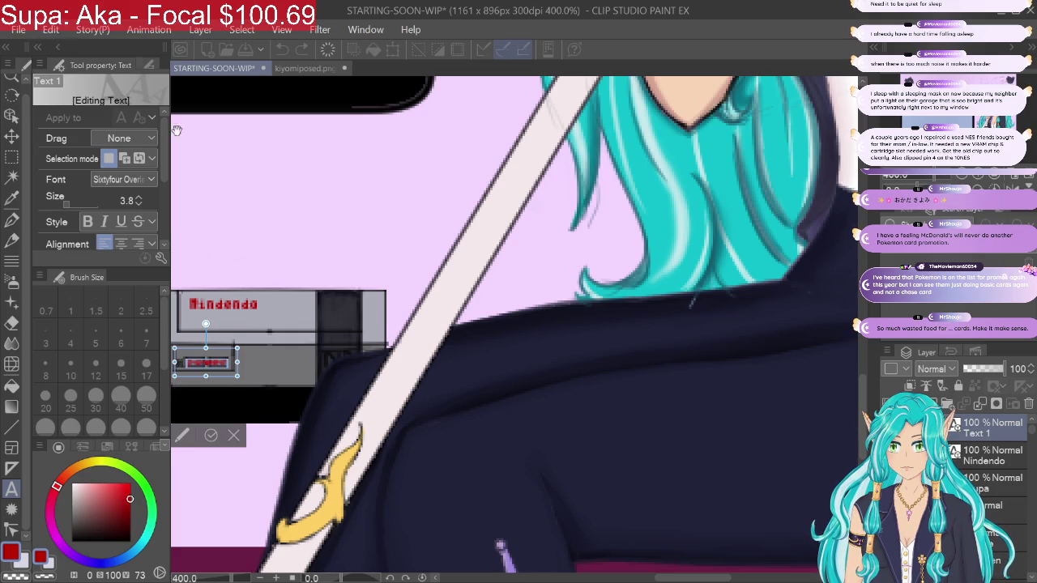
drag(240, 377, 240, 396)
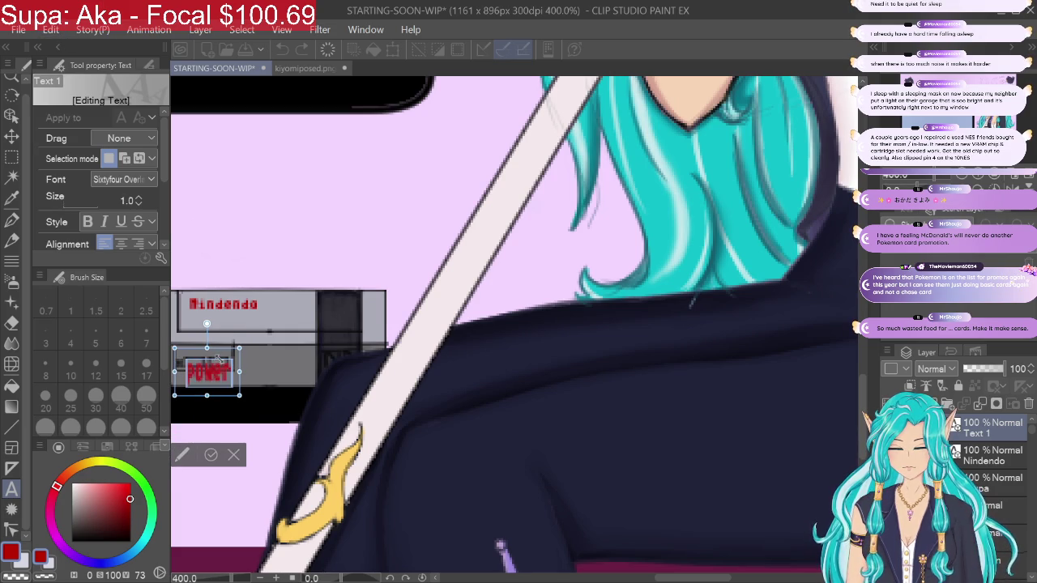
key(ctrl+z)
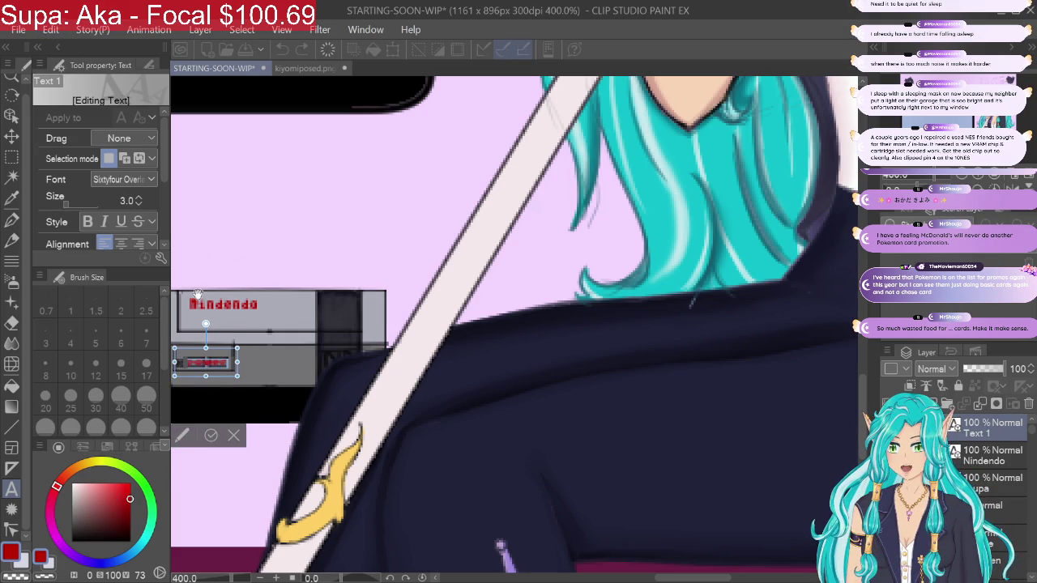
drag(240, 377, 240, 389)
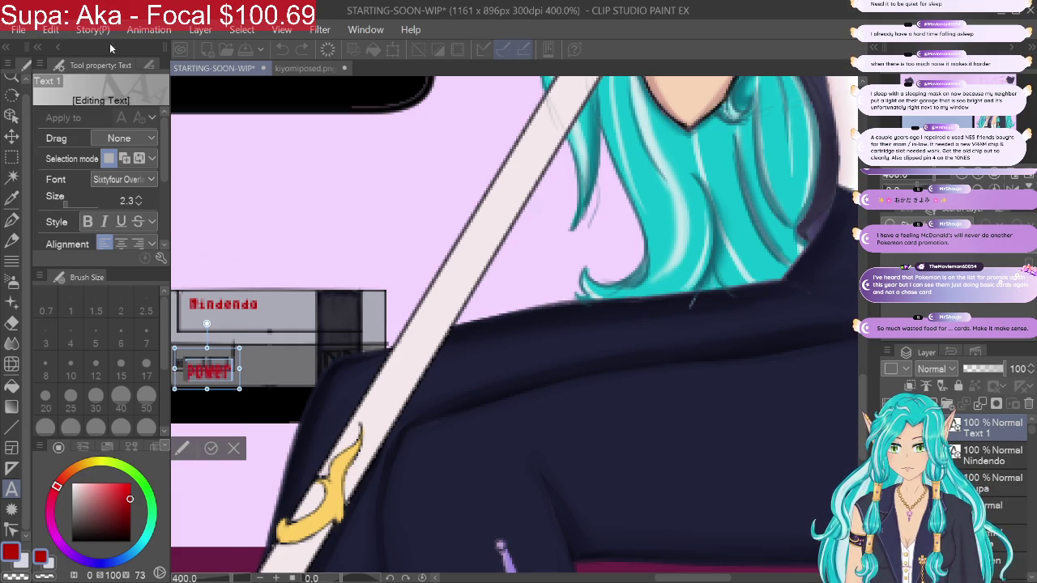
key(ctrl+z)
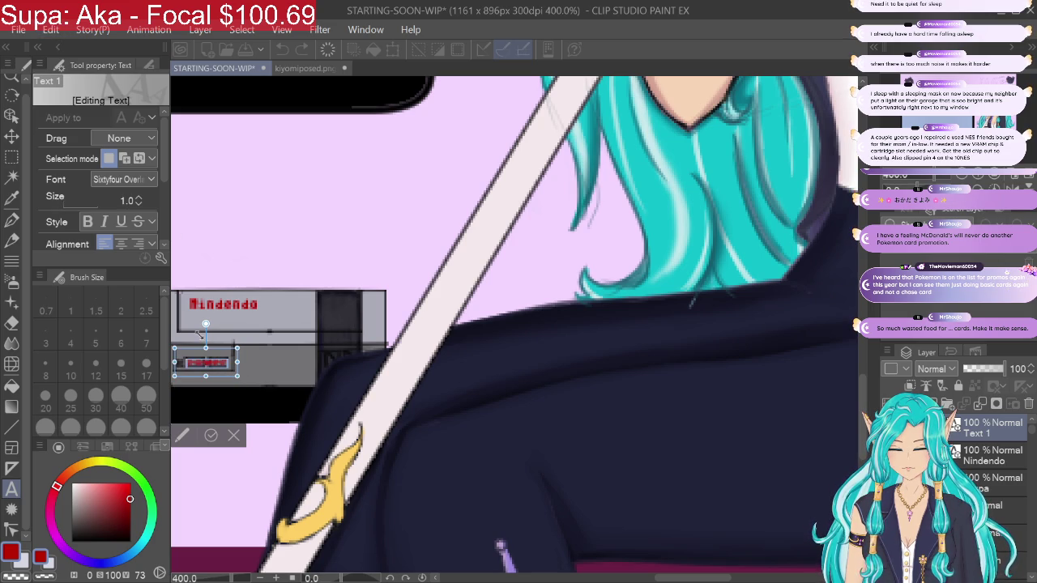
key(ctrl+y)
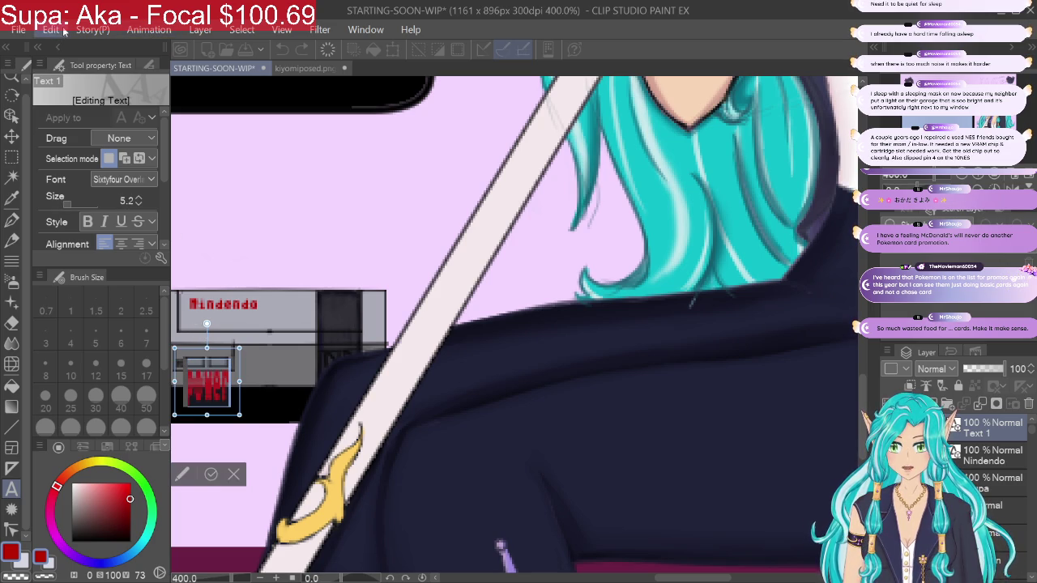
key(ctrl+z)
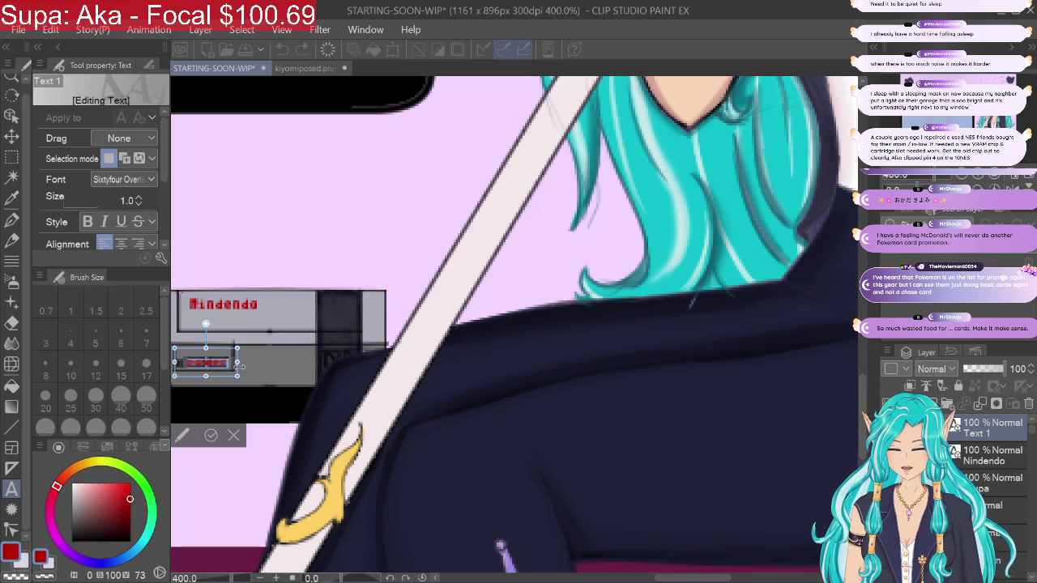
key(ctrl+z)
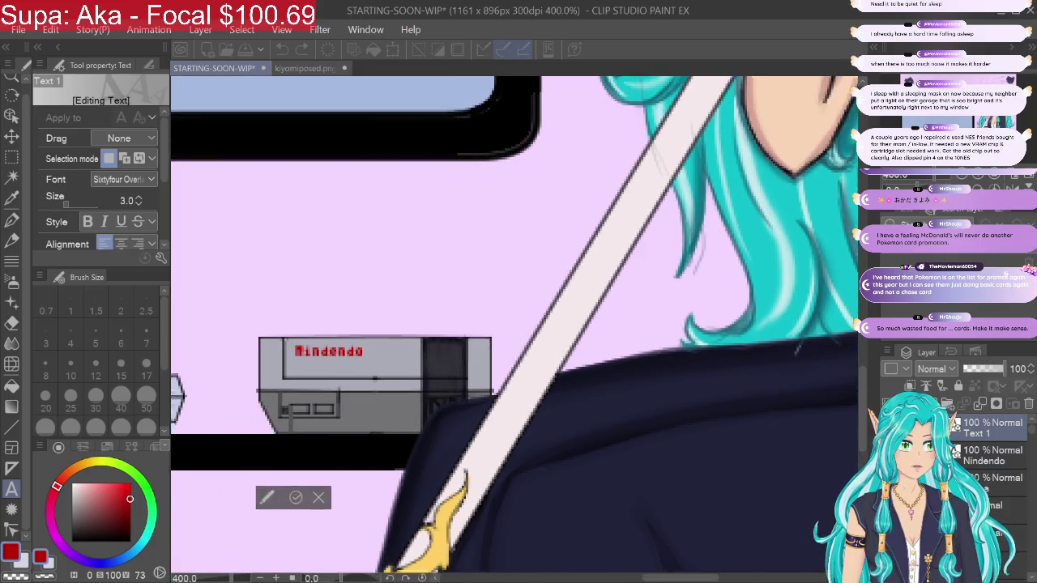
Step: Set the red P to size 1 and drag it into the console's front slot
drag(273, 325, 449, 396)
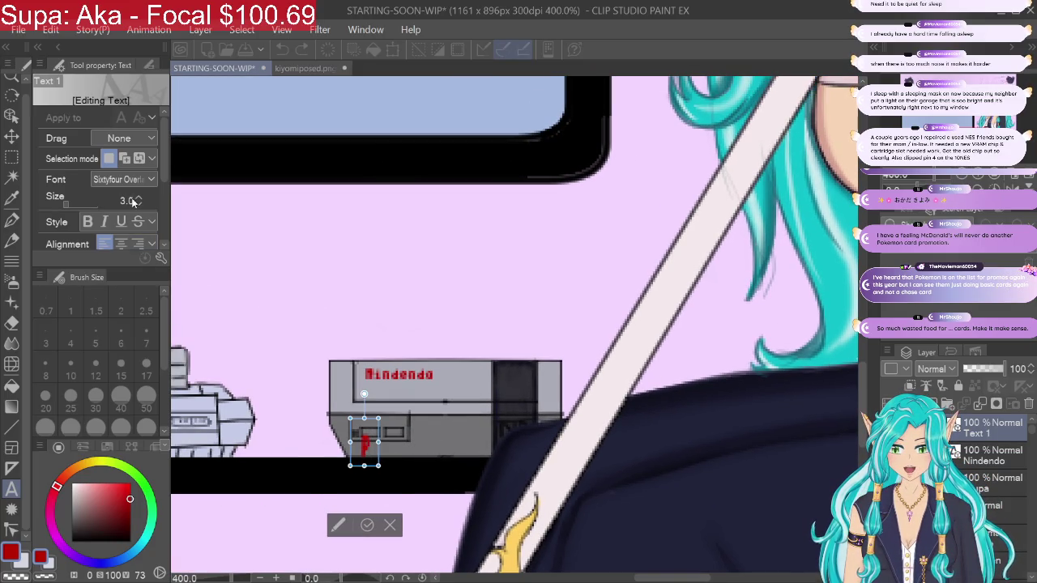
click(139, 204)
click(140, 204)
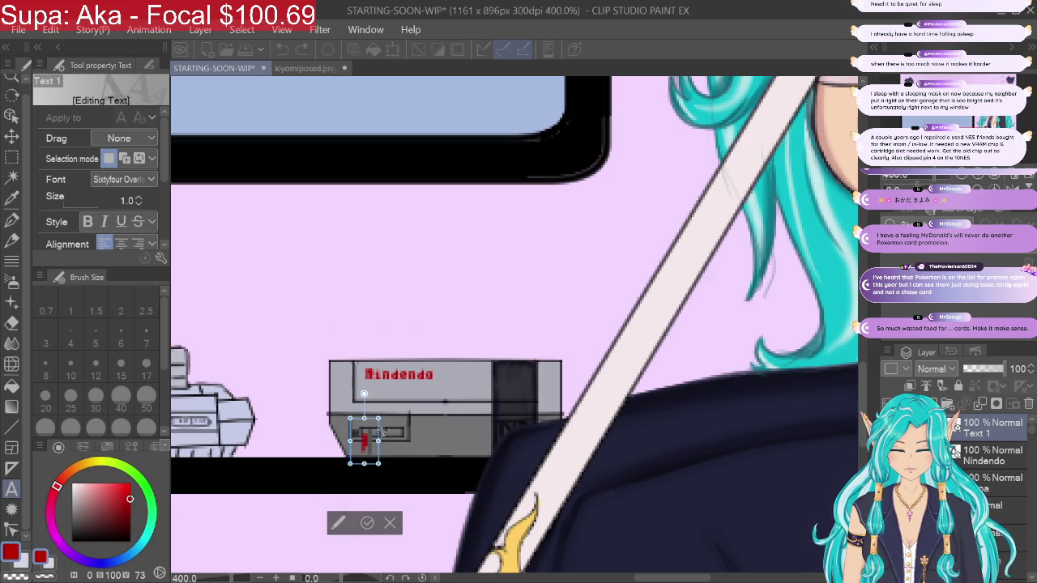
drag(365, 451, 369, 455)
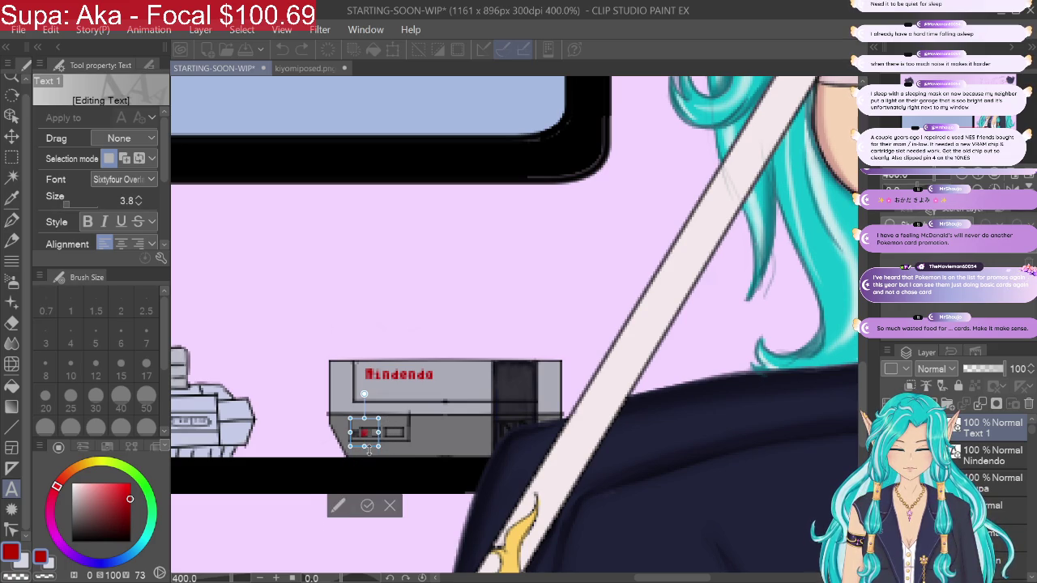
key(ctrl+z)
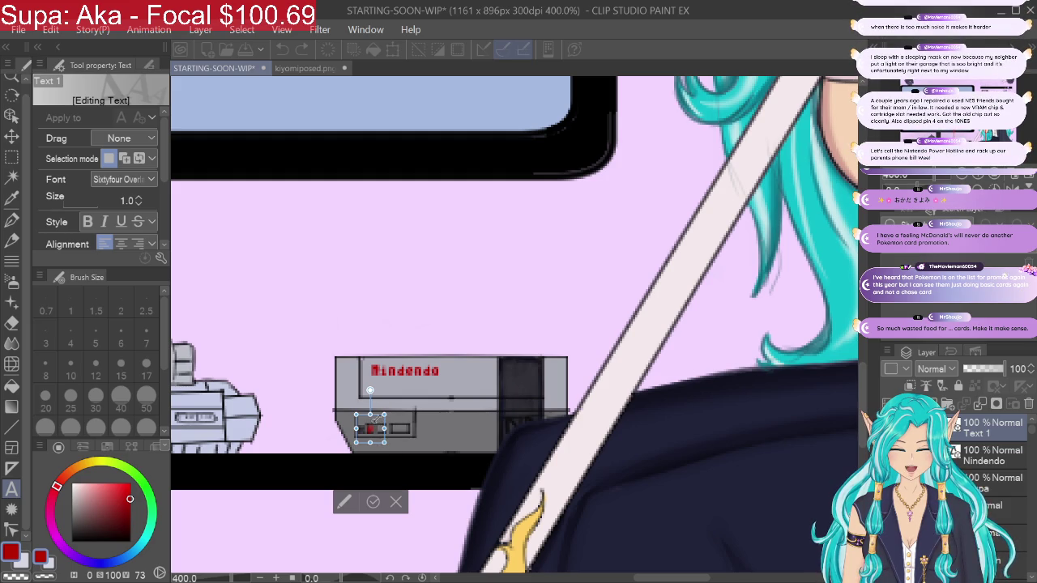
click(12, 136)
drag(376, 430, 388, 431)
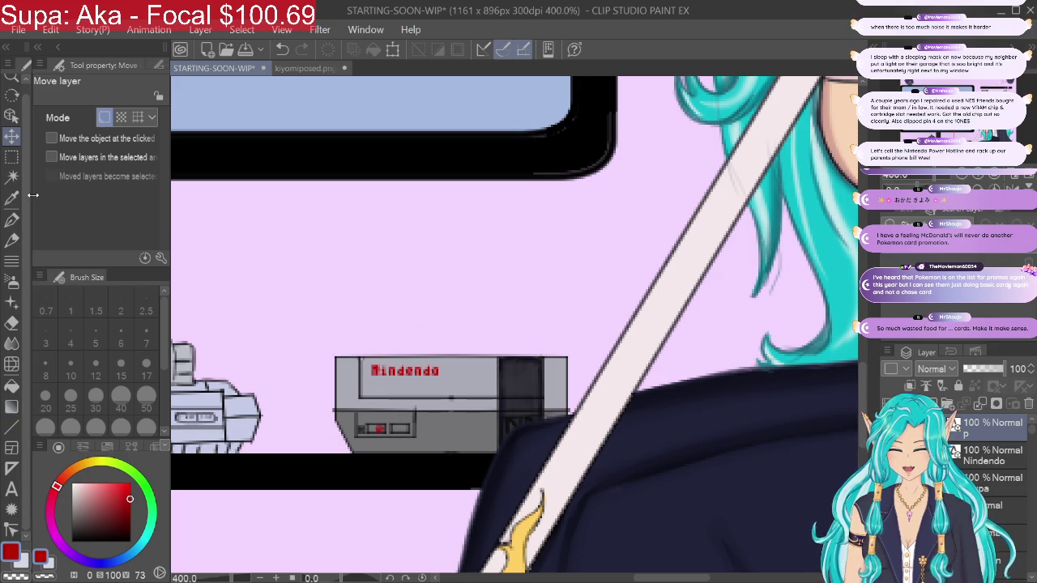
Step: Create a new red text character in Sixtyfour font at size 1
click(11, 156)
click(11, 488)
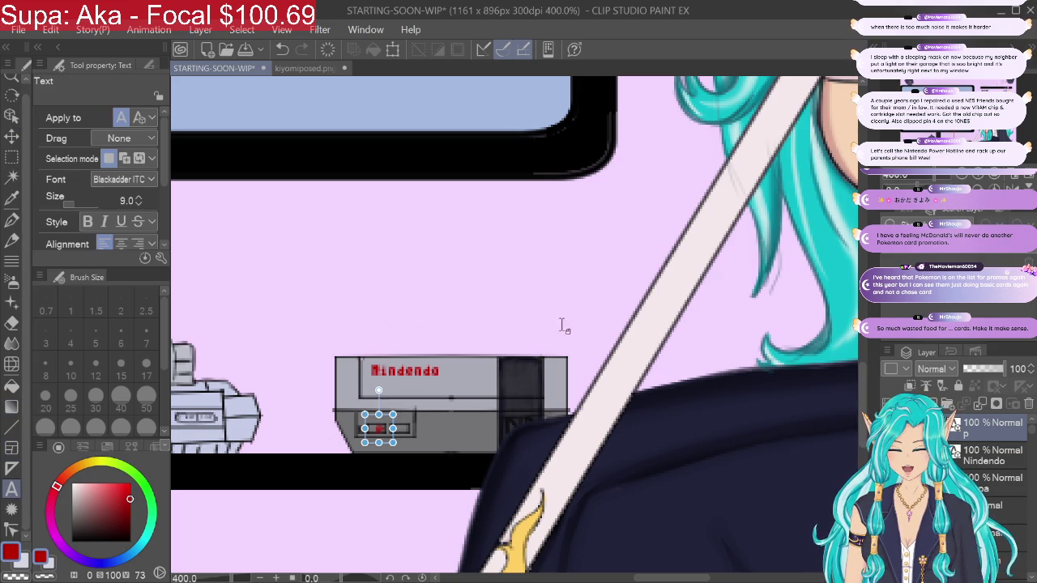
click(569, 313)
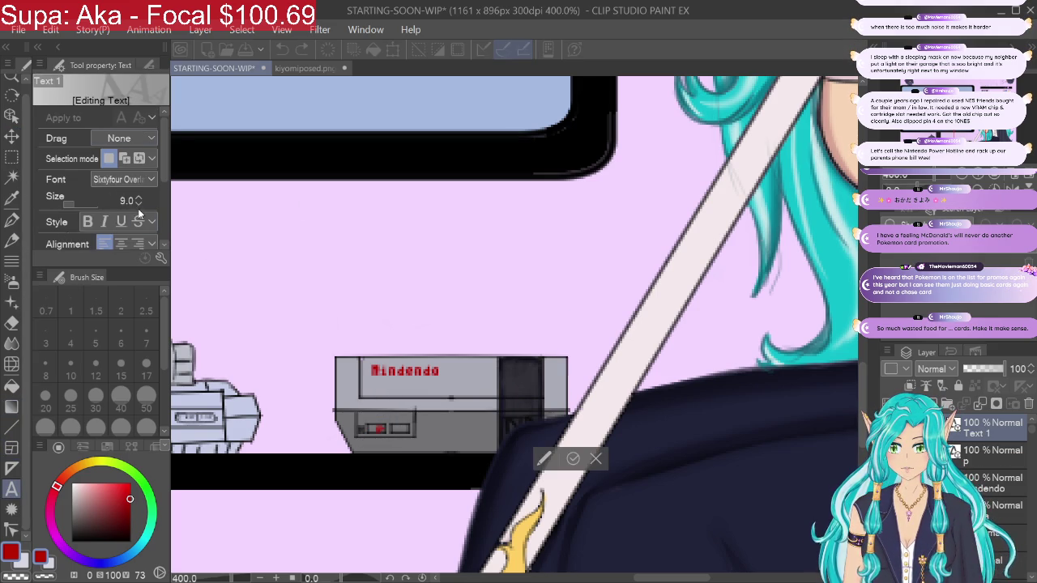
click(139, 204)
click(138, 203)
click(139, 203)
click(139, 204)
click(139, 204)
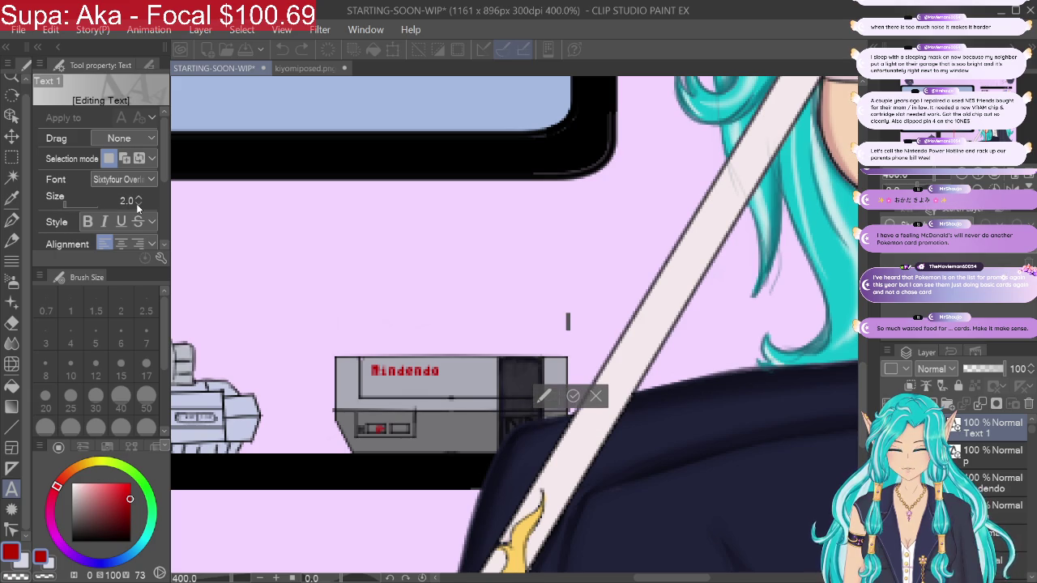
click(137, 205)
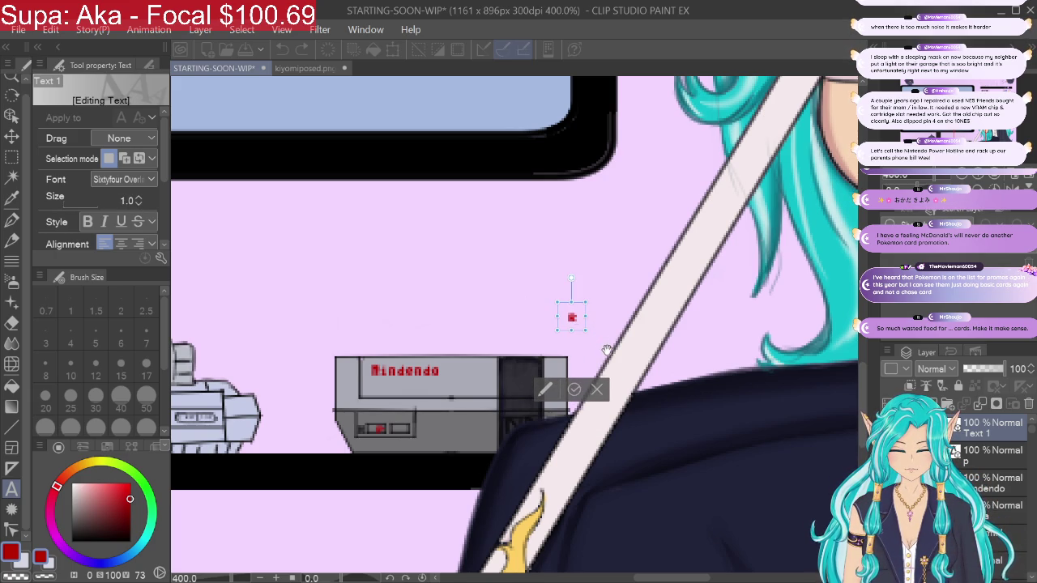
Step: Move the red R beside the P on the console's front panel
drag(600, 346, 597, 352)
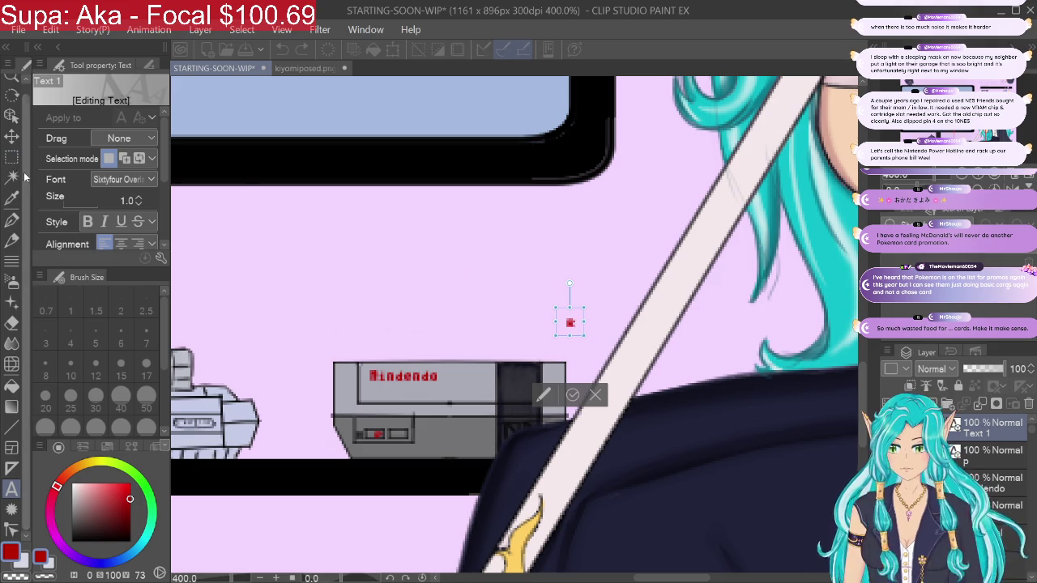
click(12, 137)
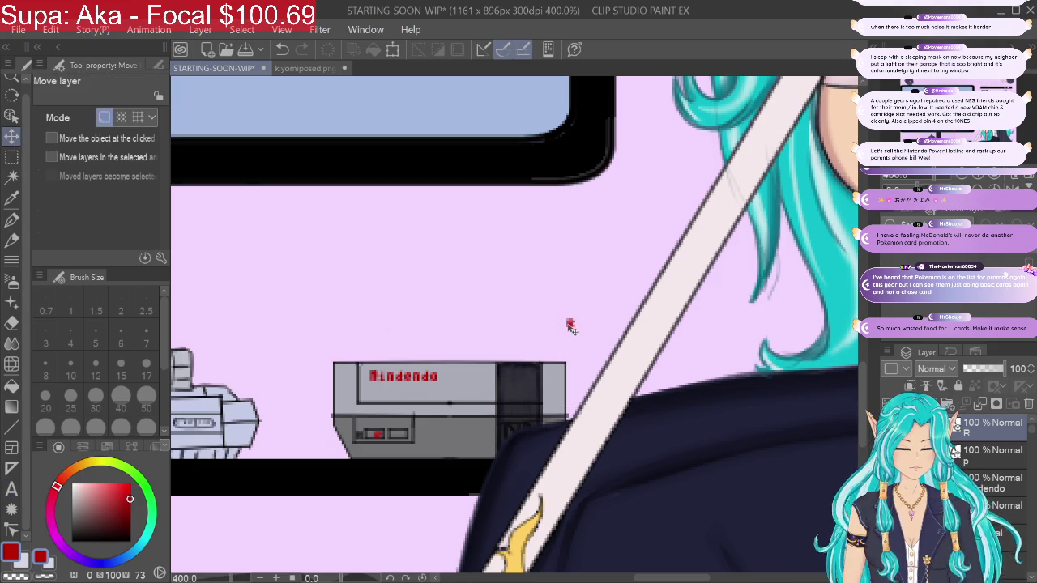
mouse_move(567, 328)
mouse_down()
mouse_move(411, 437)
mouse_move(416, 445)
mouse_up()
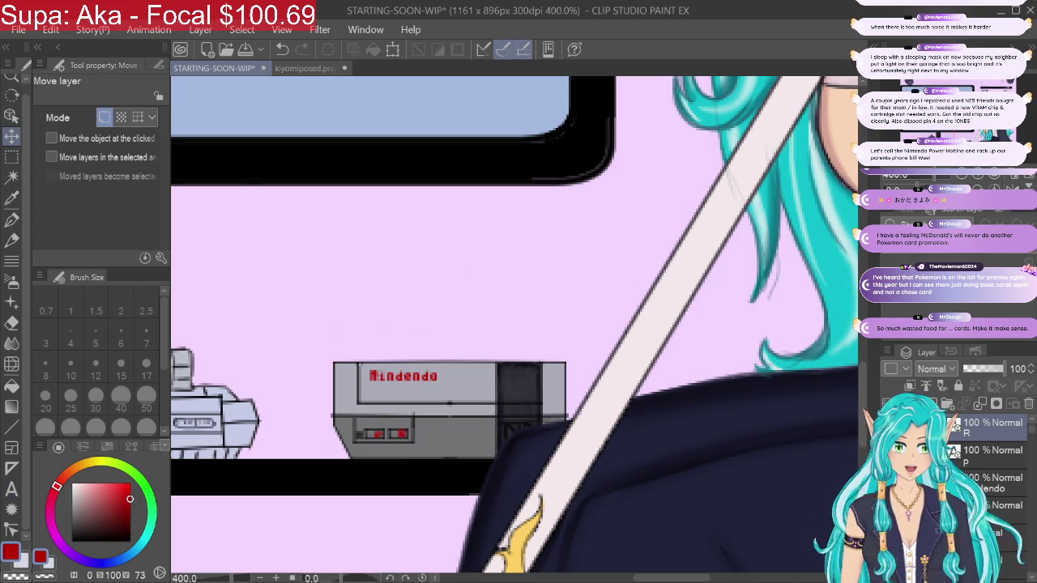
click(1004, 177)
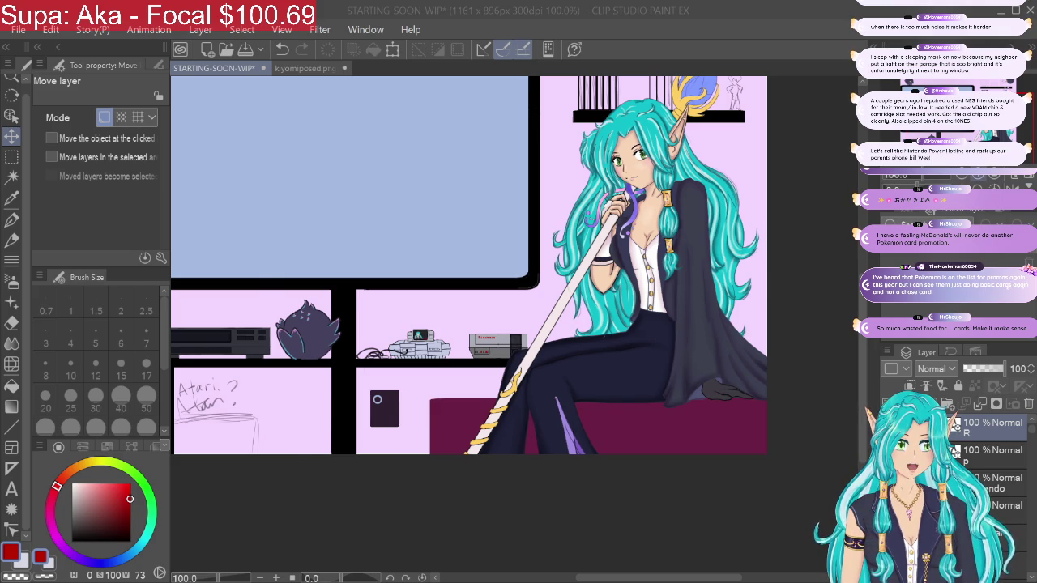
Step: Zoom in on the console and scroll the Layer palette back to the colouring layer
key(ctrl+plus)
key(ctrl+plus)
key(ctrl+plus)
scroll(514, 324, left, 3)
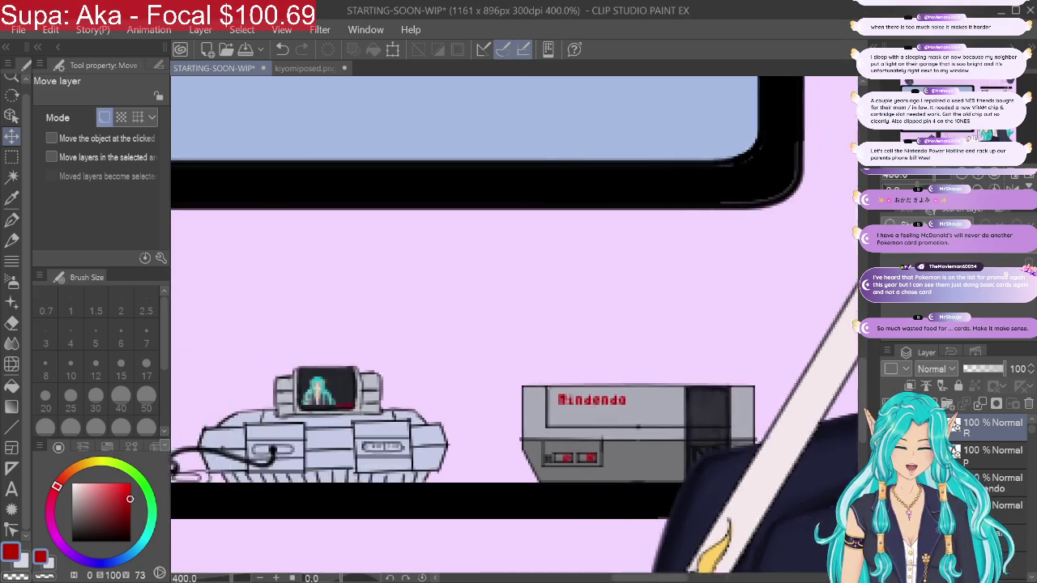
scroll(514, 324, left, 5)
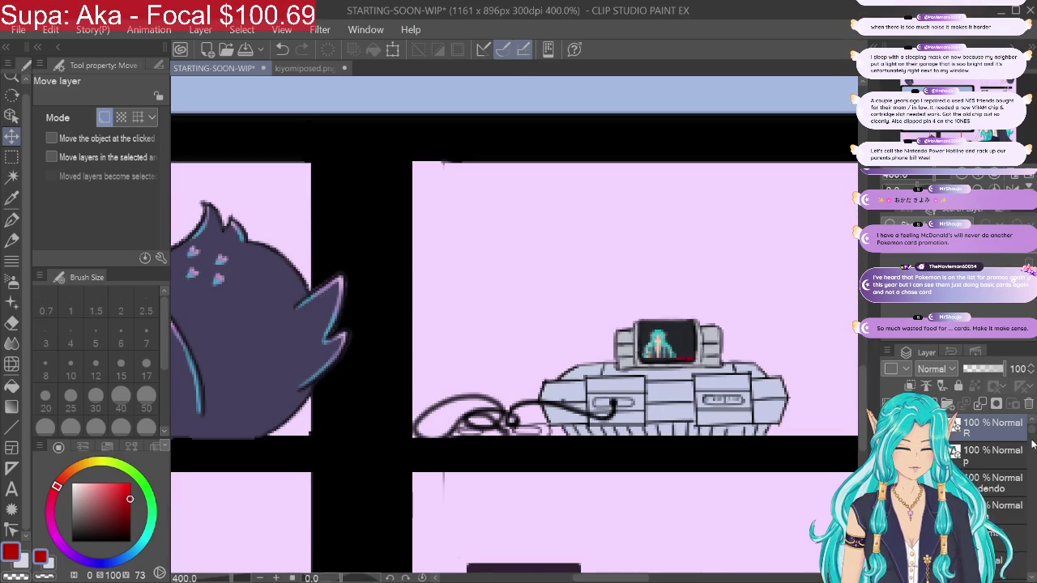
drag(1032, 443, 1029, 495)
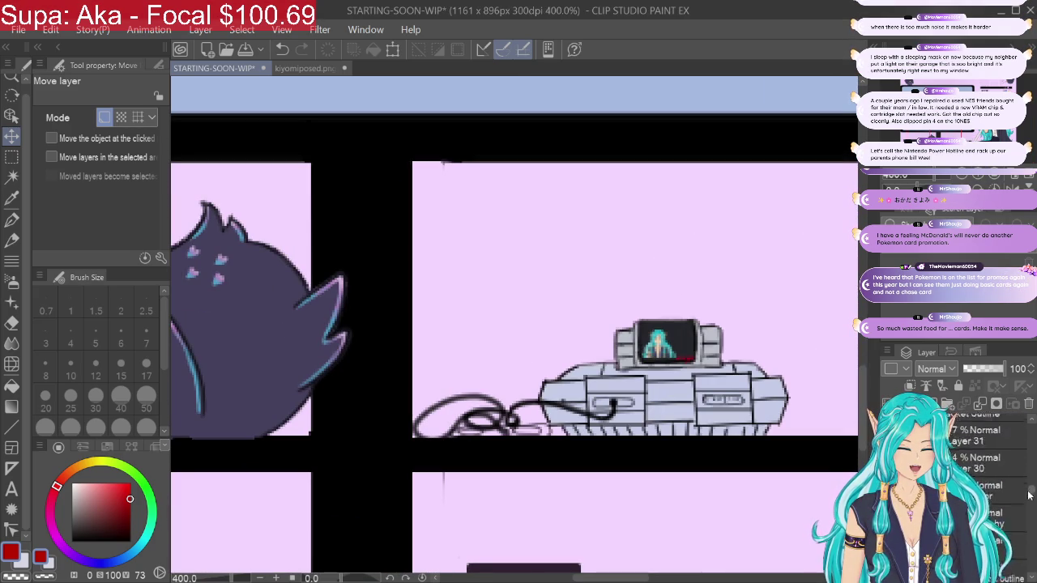
scroll(1029, 490, down, 3)
scroll(1031, 485, down, 3)
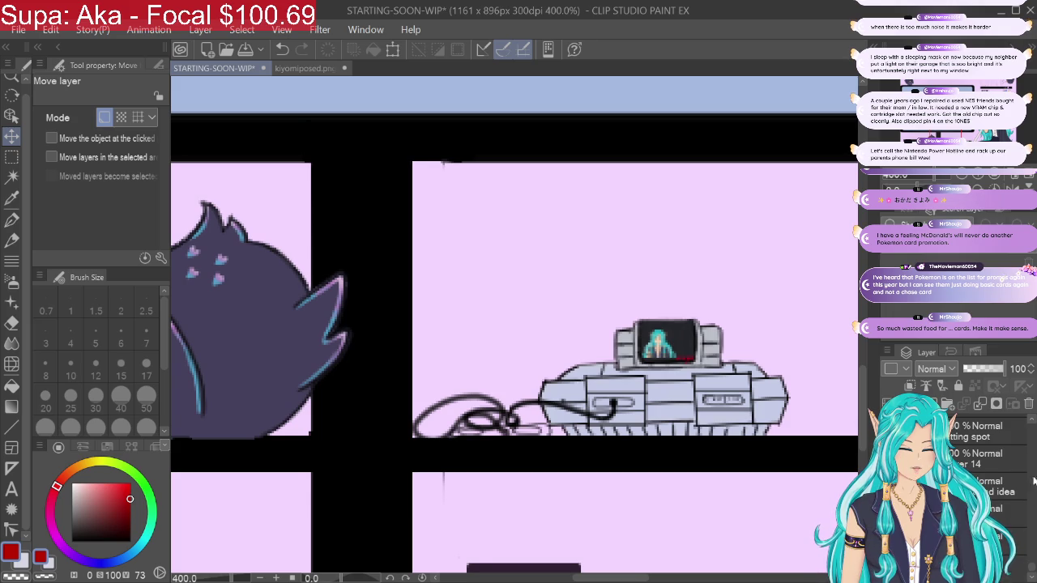
scroll(1031, 425, down, 2)
scroll(1031, 421, down, 3)
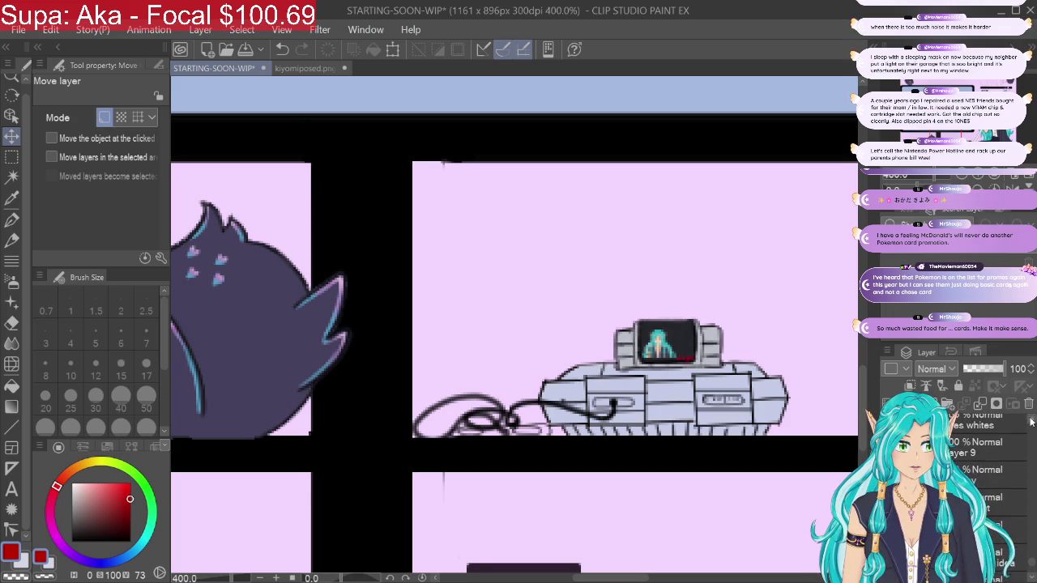
scroll(1031, 422, down, 2)
scroll(1028, 422, down, 2)
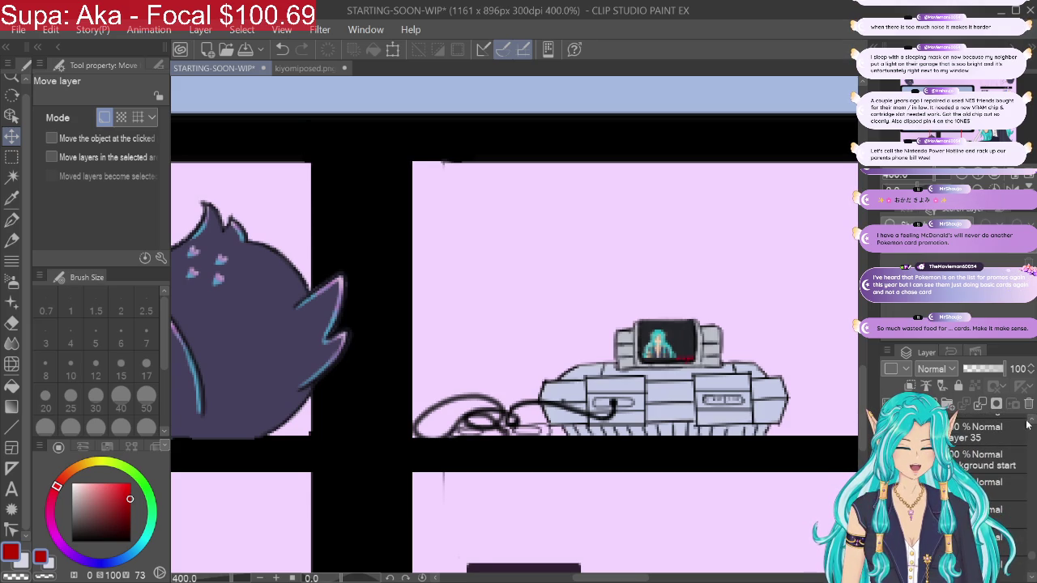
scroll(1027, 424, up, 1)
scroll(1025, 425, up, 1)
scroll(1017, 426, up, 1)
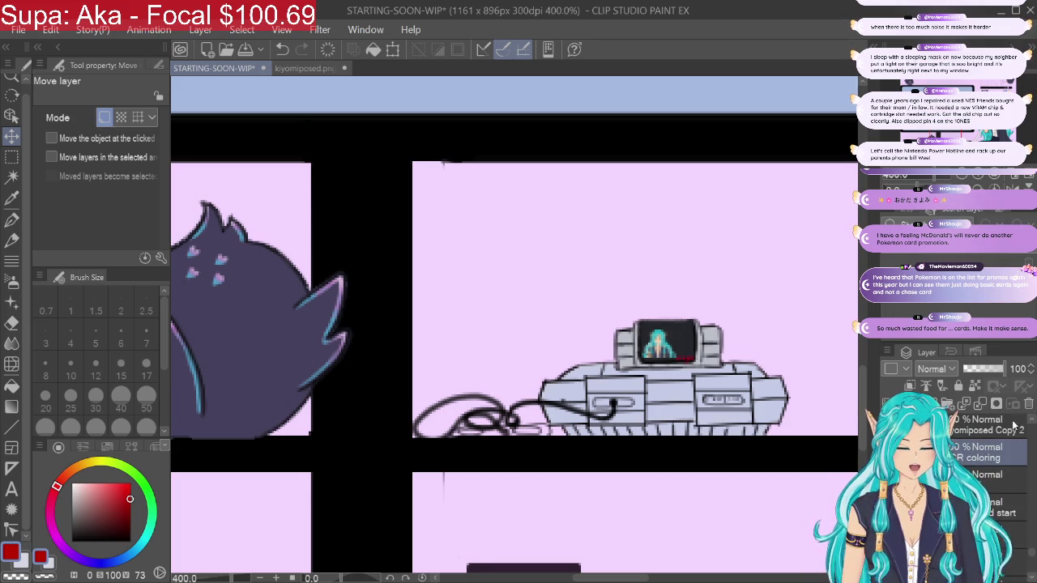
Step: Sample the console's light blue-grey and darken it slightly for shading
key(i)
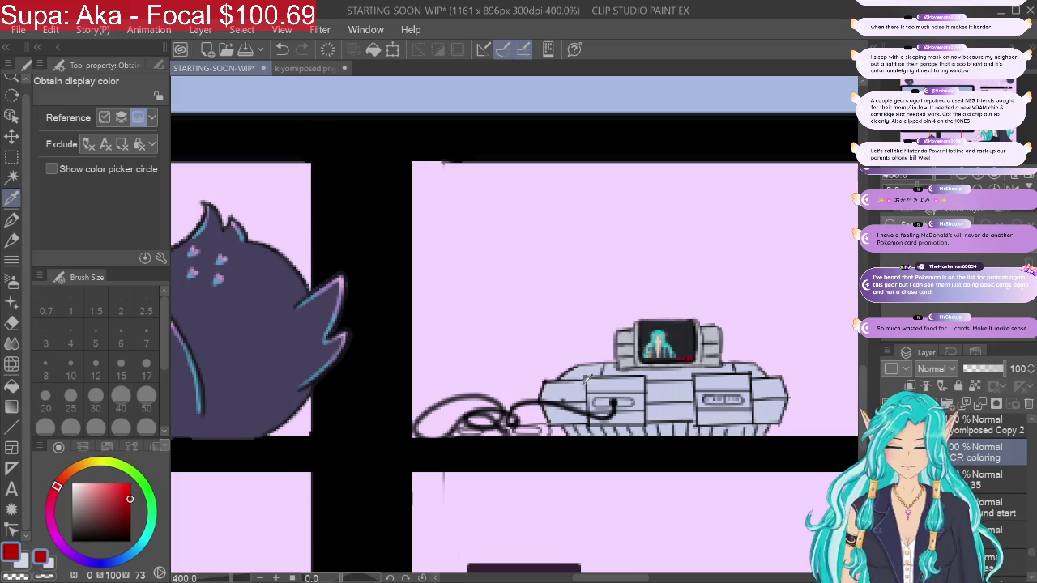
click(583, 379)
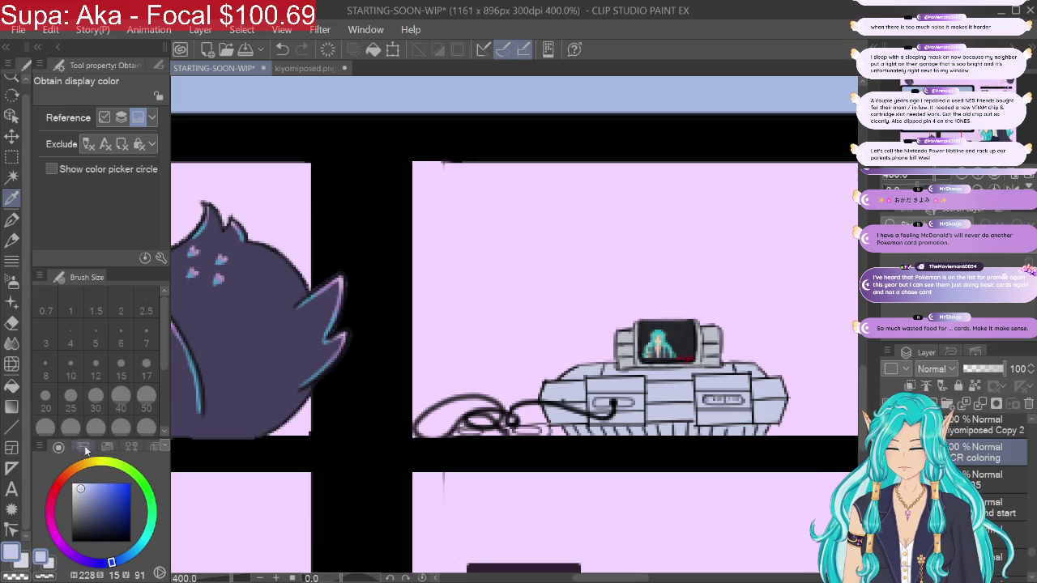
click(81, 490)
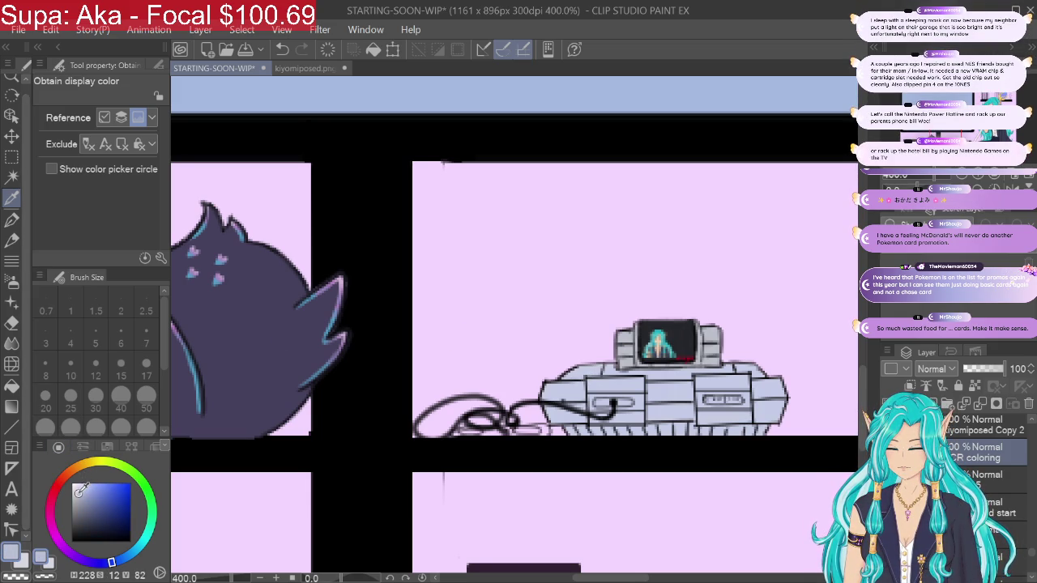
drag(81, 490, 77, 499)
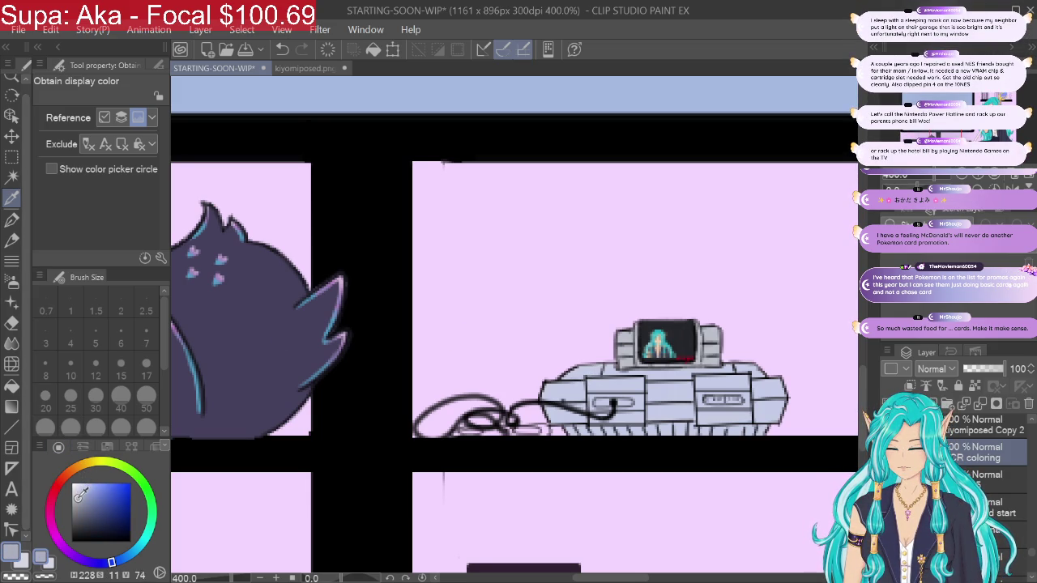
Step: Shade the console's right slot with the soft airbrush at sizes 4 to 8
click(12, 282)
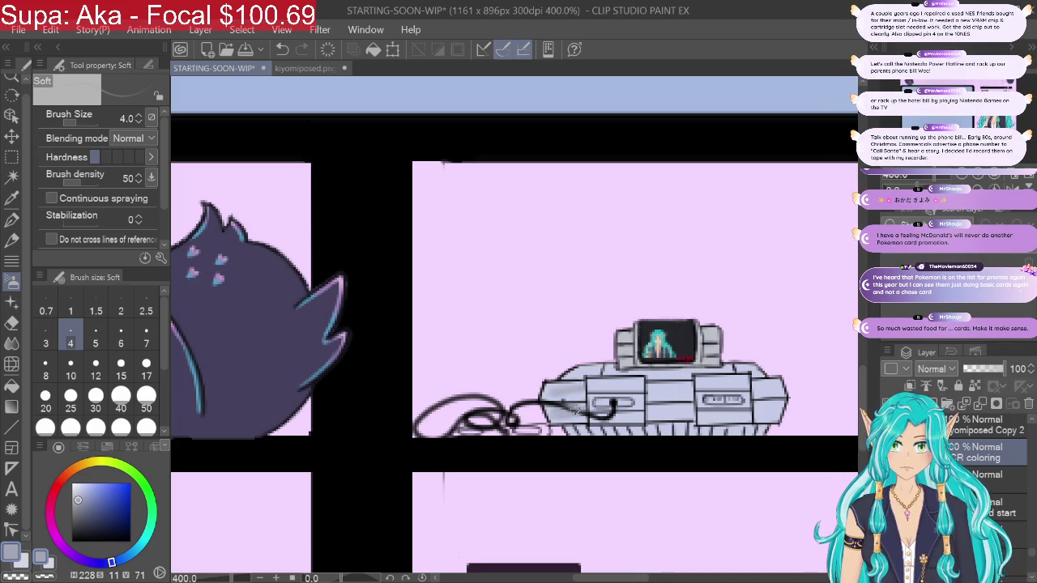
click(121, 337)
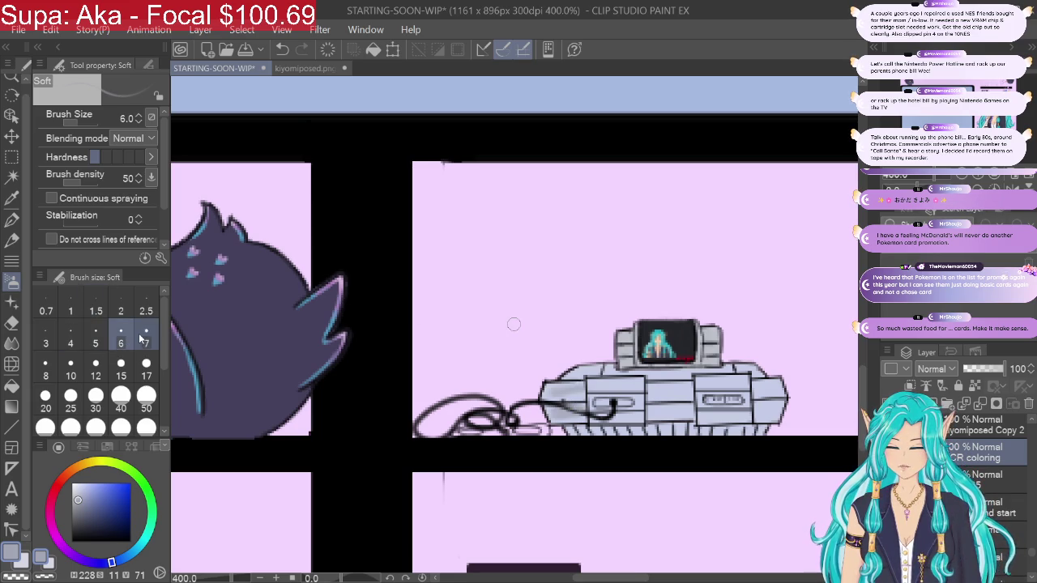
click(282, 49)
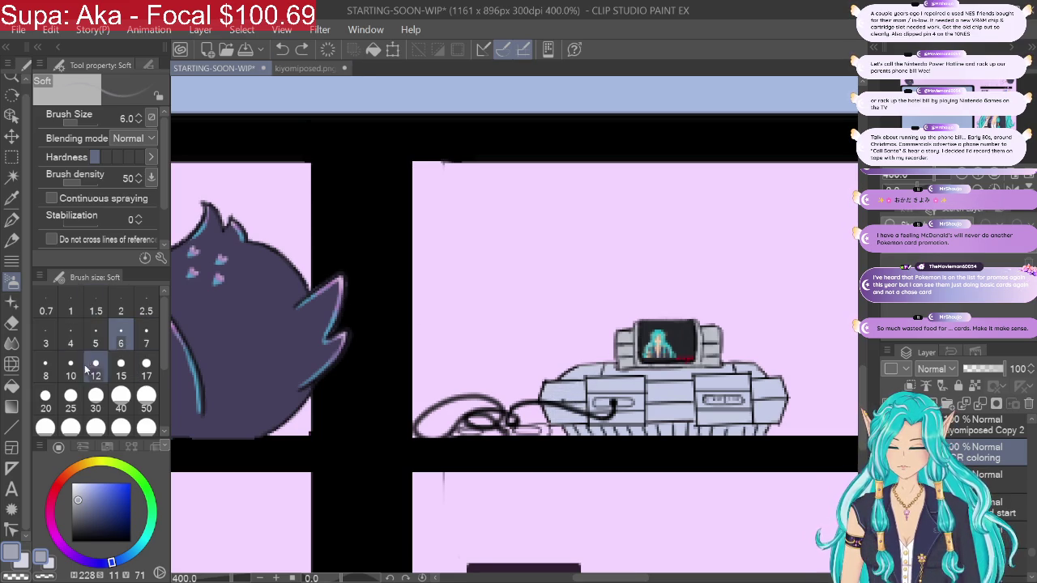
click(45, 366)
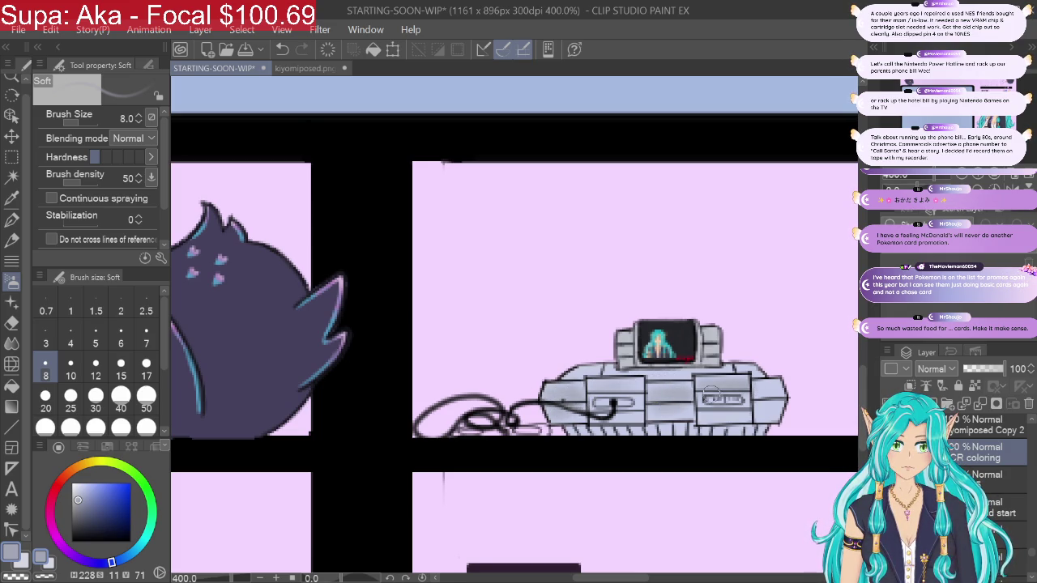
drag(712, 398, 737, 400)
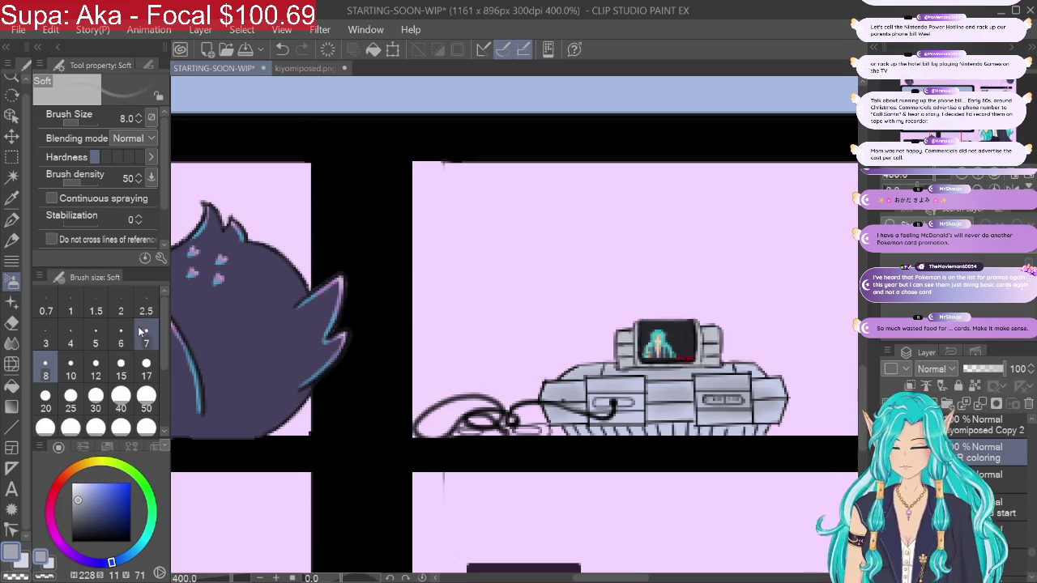
click(95, 332)
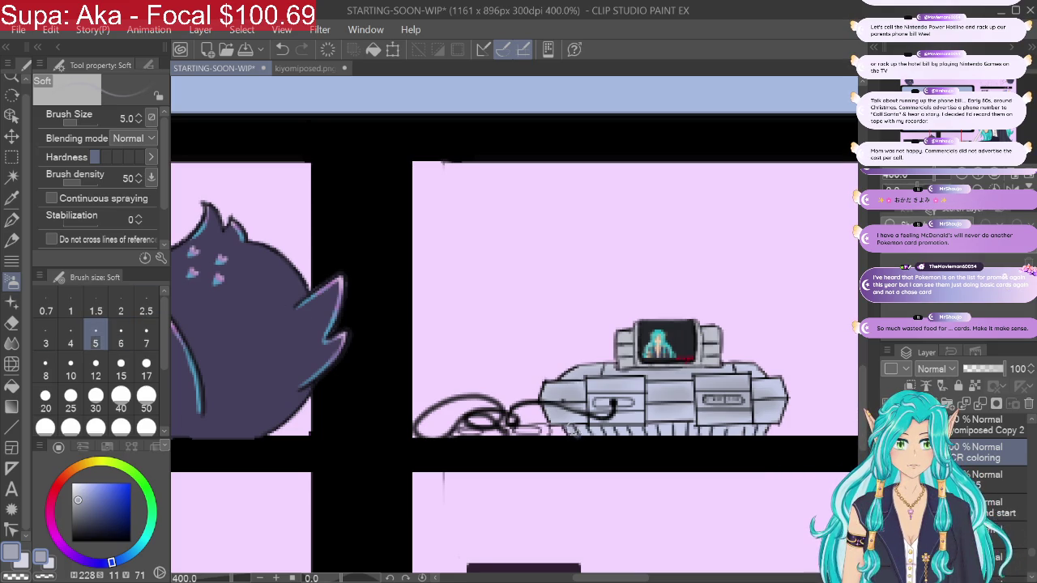
key(bracketleft)
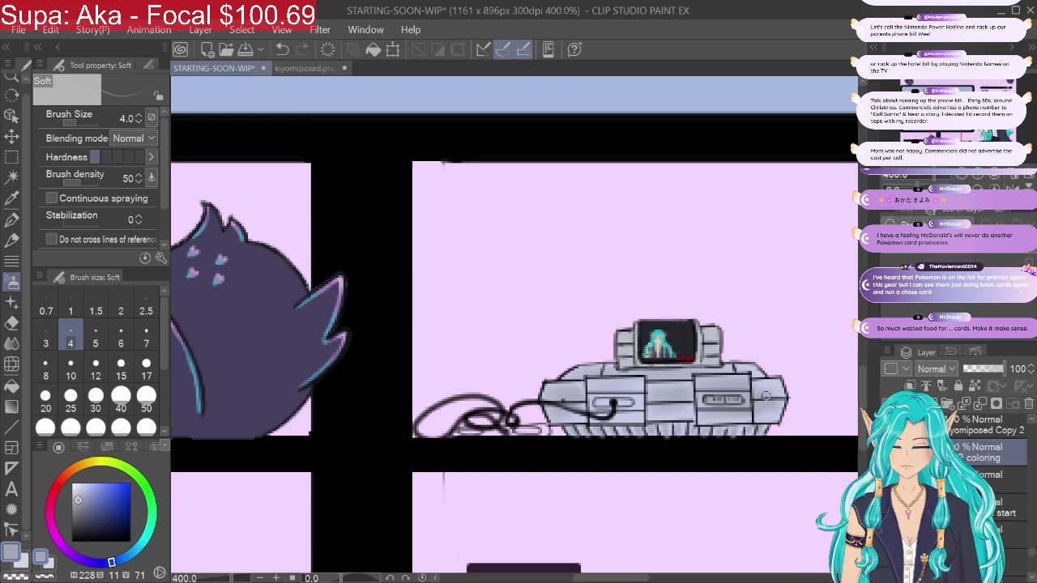
Step: Erase touch-ups at eraser sizes 2 to 5, ending at 4, then undo the cable erasing
key(e)
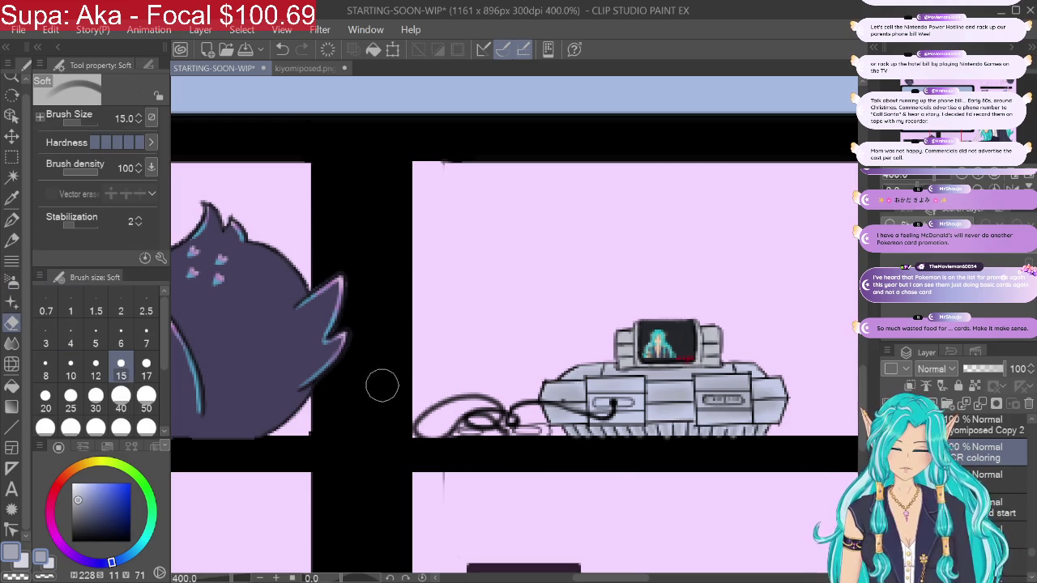
click(96, 344)
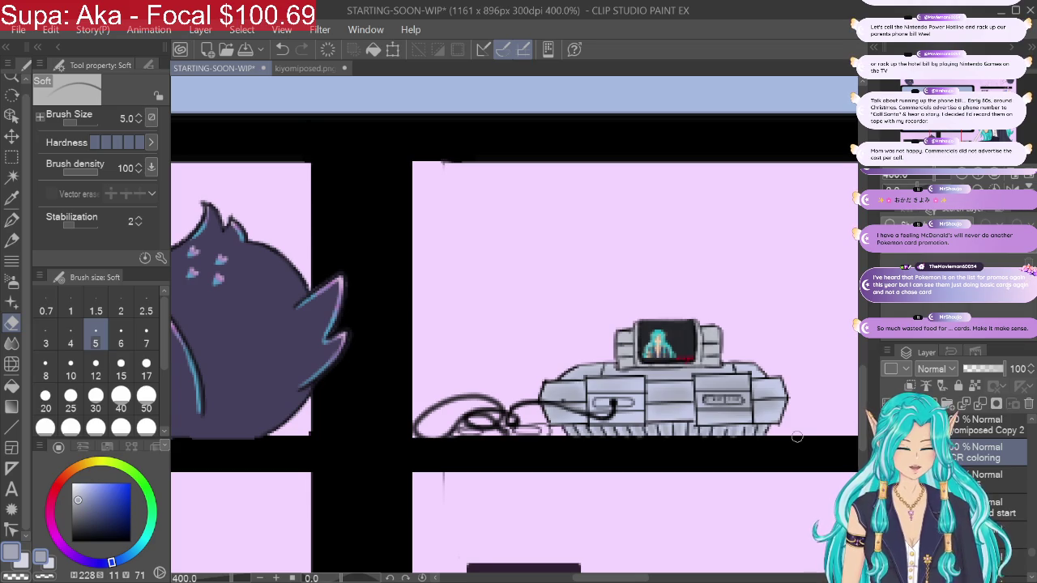
drag(85, 496, 77, 530)
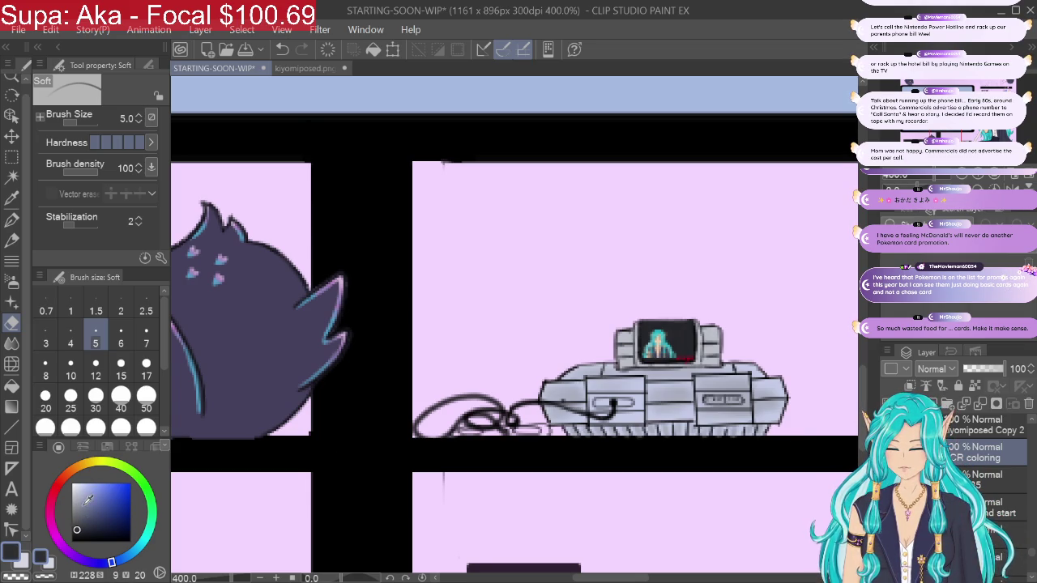
click(121, 310)
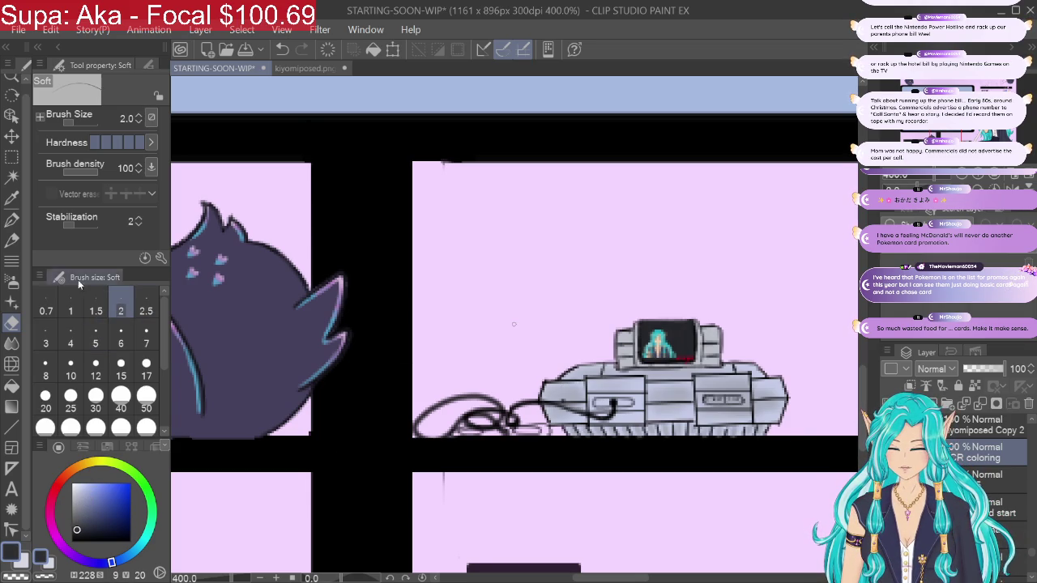
click(65, 341)
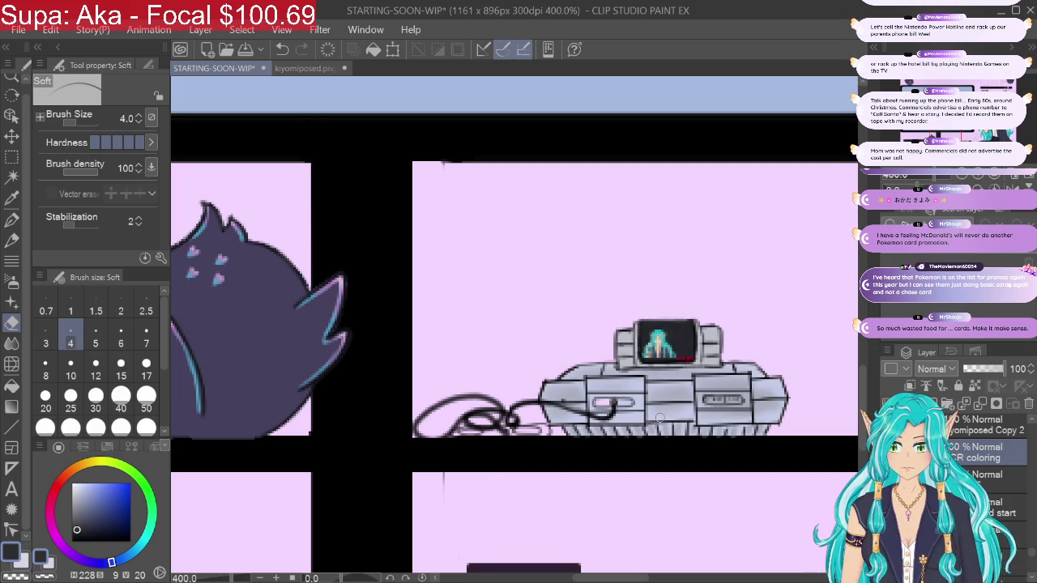
click(281, 50)
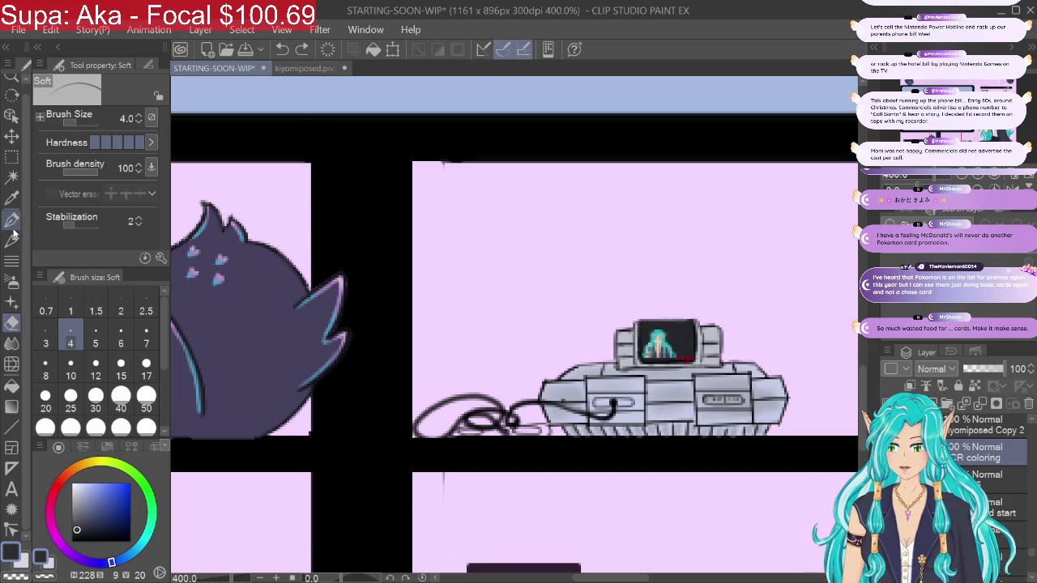
Step: Draw dark G-pen strokes at size 2.5 on the console cable and right-hand port, then zoom to 100%
click(13, 225)
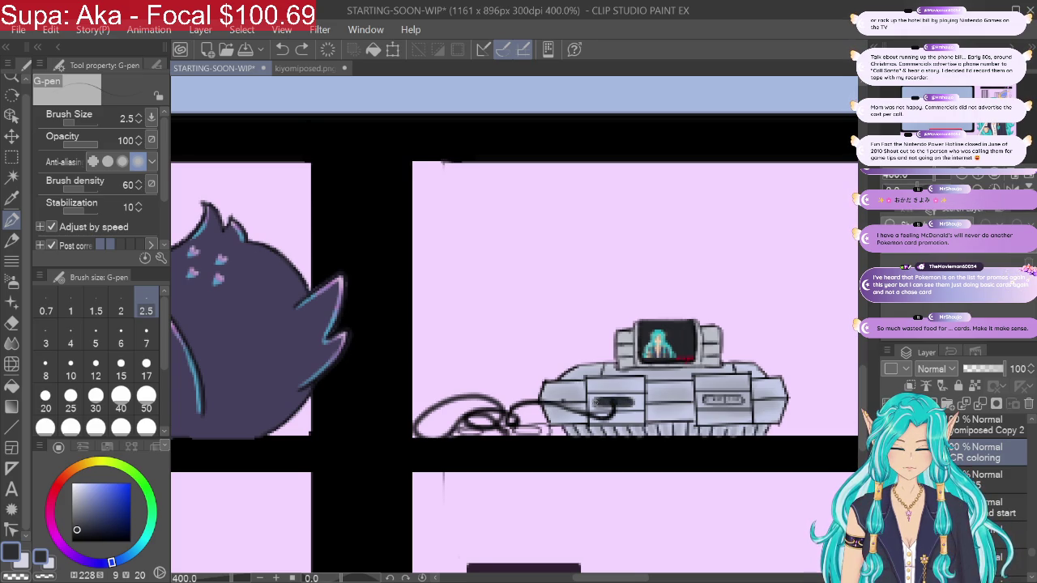
drag(606, 403, 617, 405)
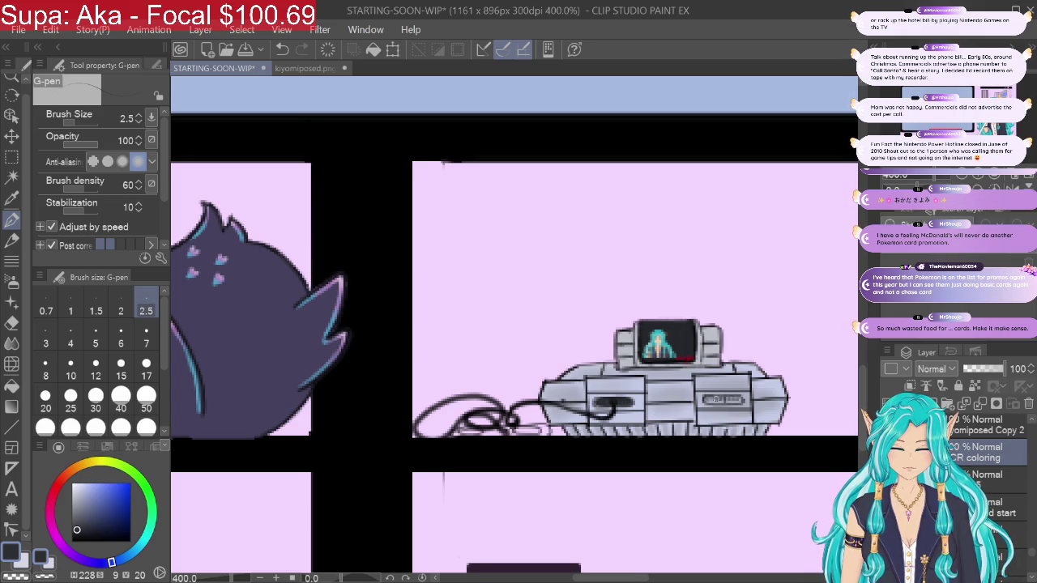
drag(706, 400, 739, 402)
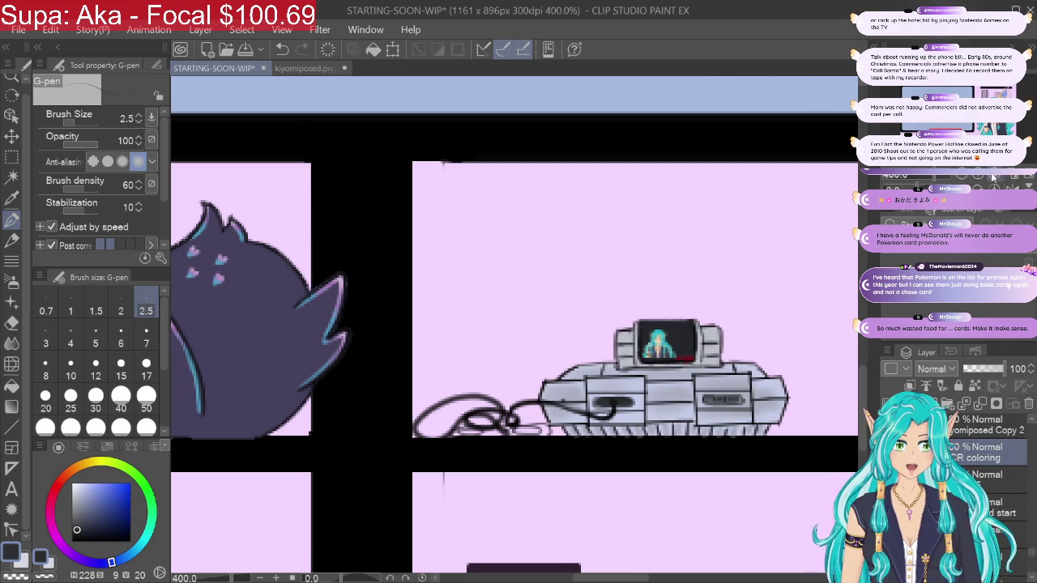
key(ctrl+alt+0)
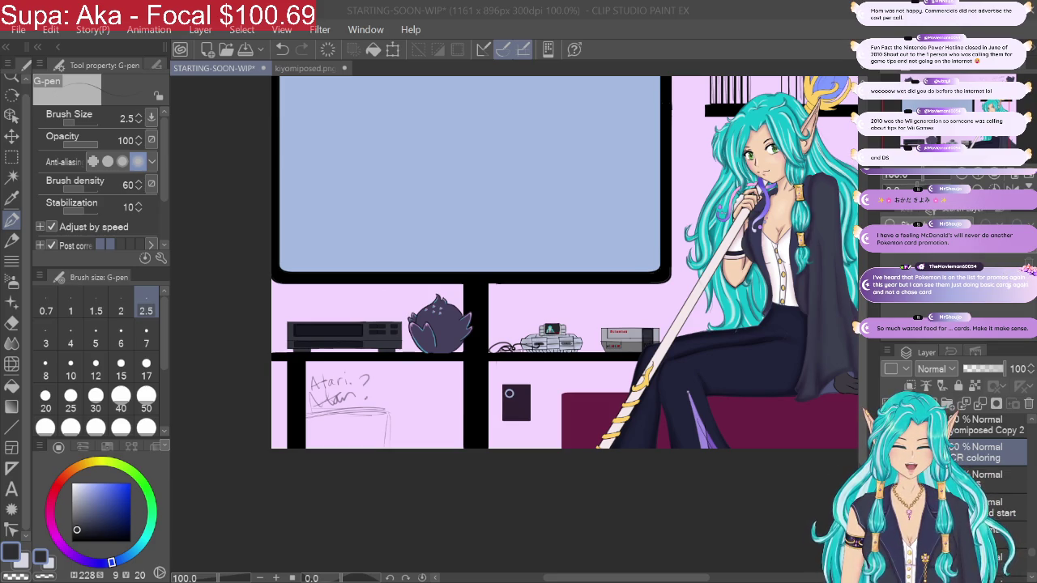
key(alt+Tab)
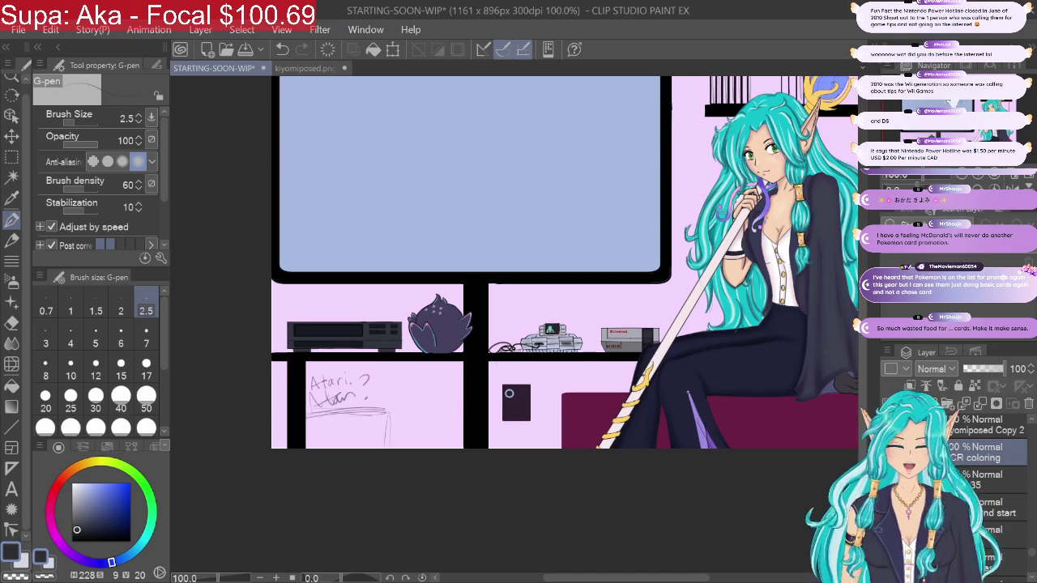
scroll(567, 283, up, 2)
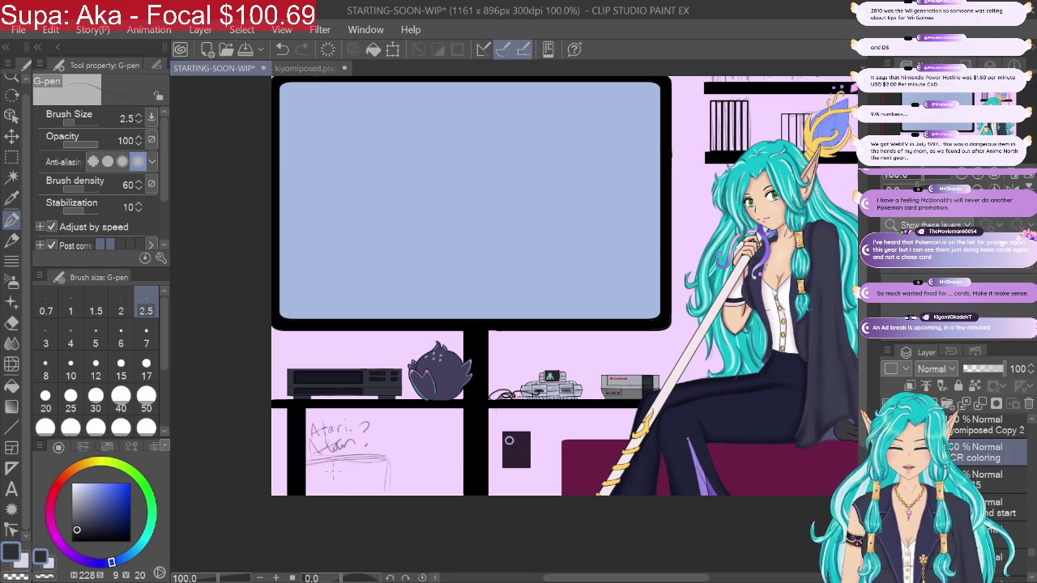
drag(336, 465, 351, 475)
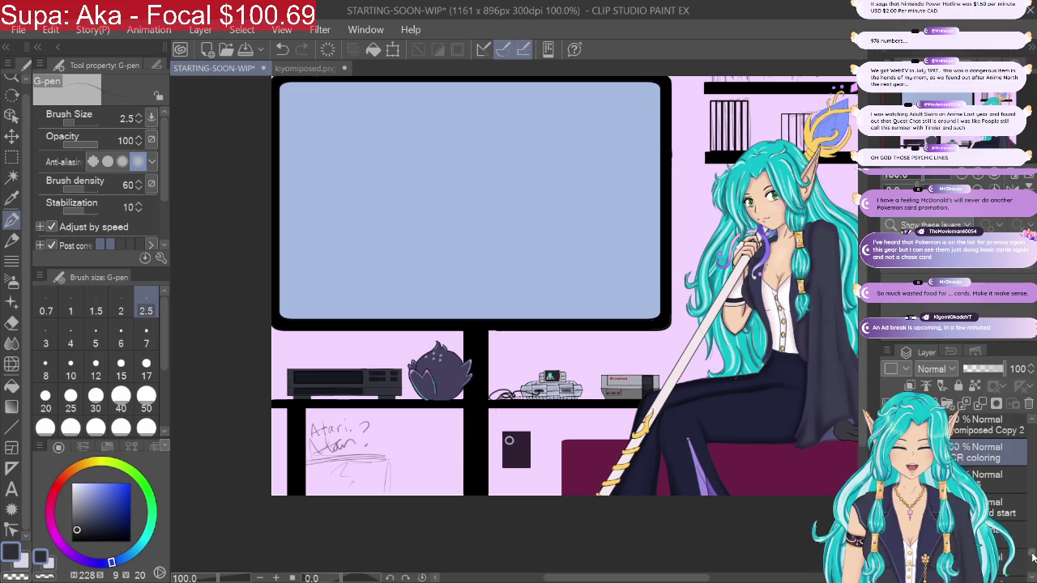
drag(1032, 555, 1033, 567)
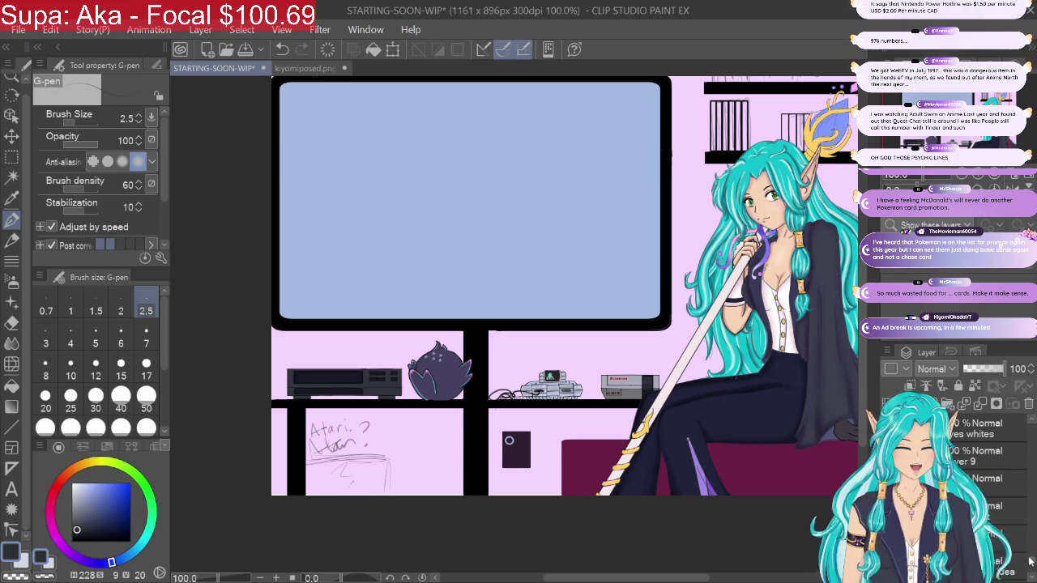
scroll(1032, 560, up, 2)
scroll(1031, 557, up, 2)
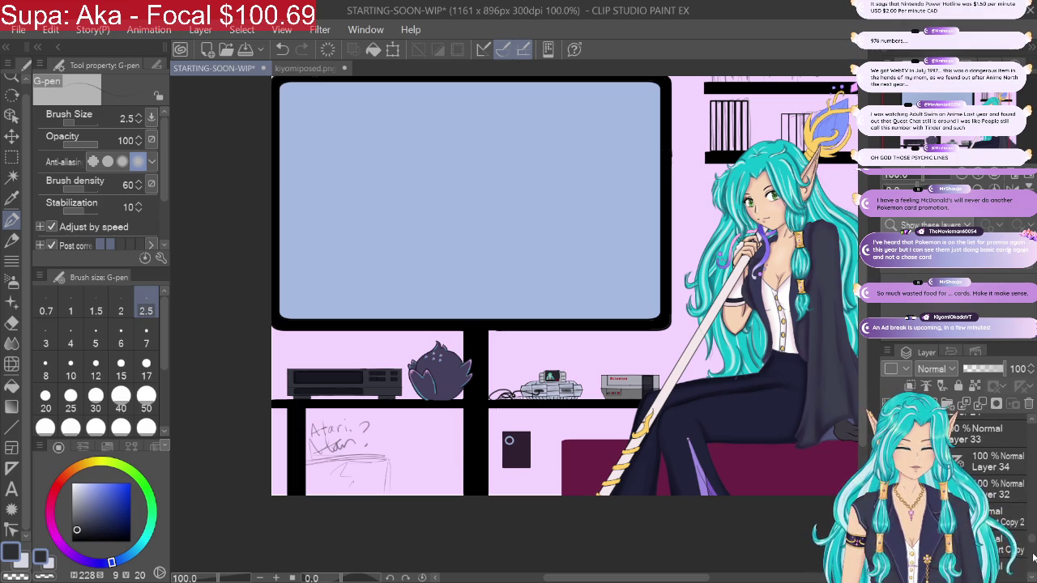
scroll(1031, 547, up, 1)
scroll(1032, 551, up, 1)
scroll(1032, 554, up, 1)
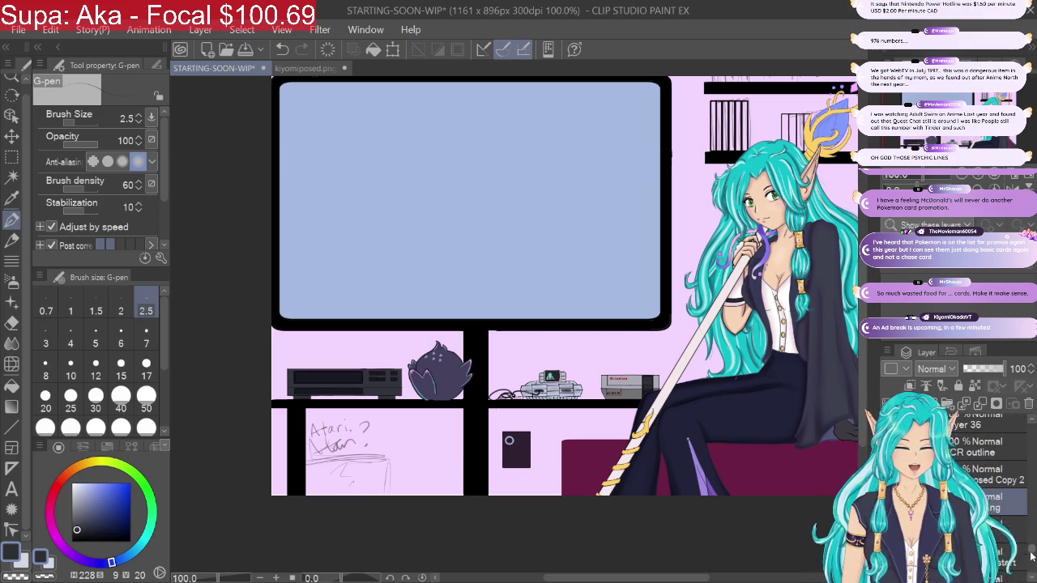
scroll(1032, 557, up, 1)
scroll(1032, 557, down, 2)
scroll(1031, 561, down, 1)
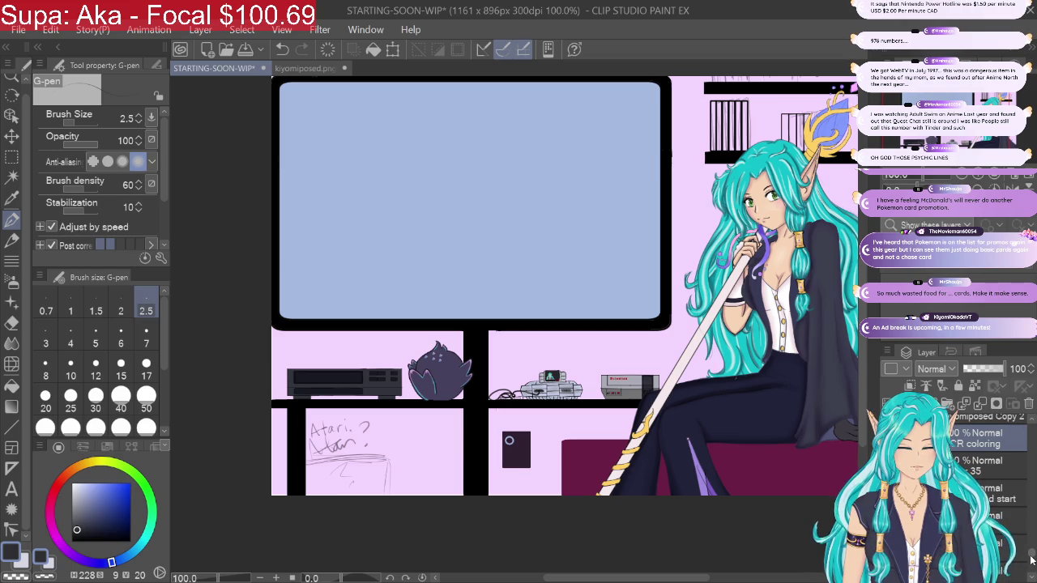
scroll(1031, 559, down, 1)
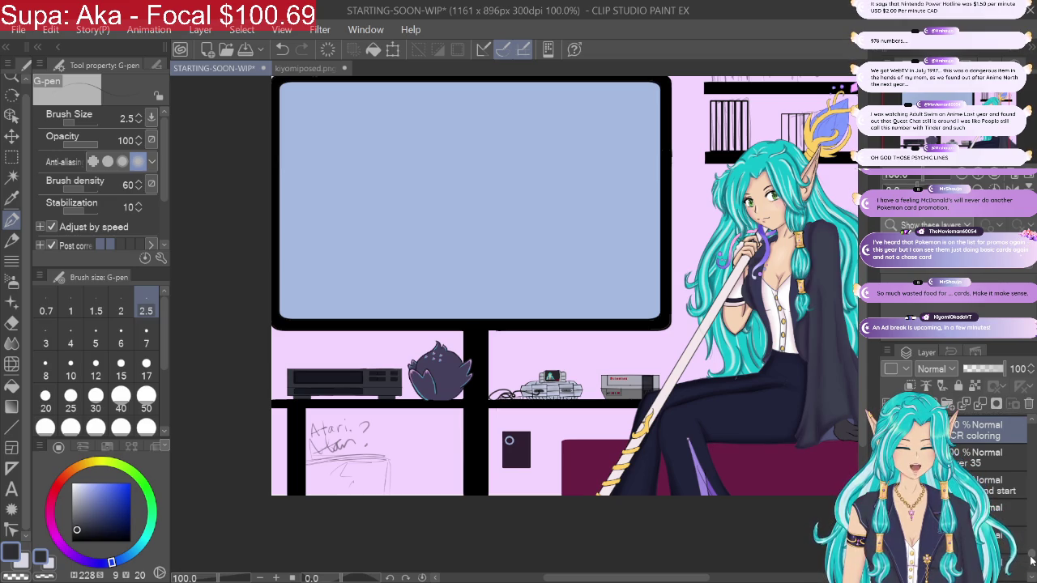
scroll(1031, 560, down, 1)
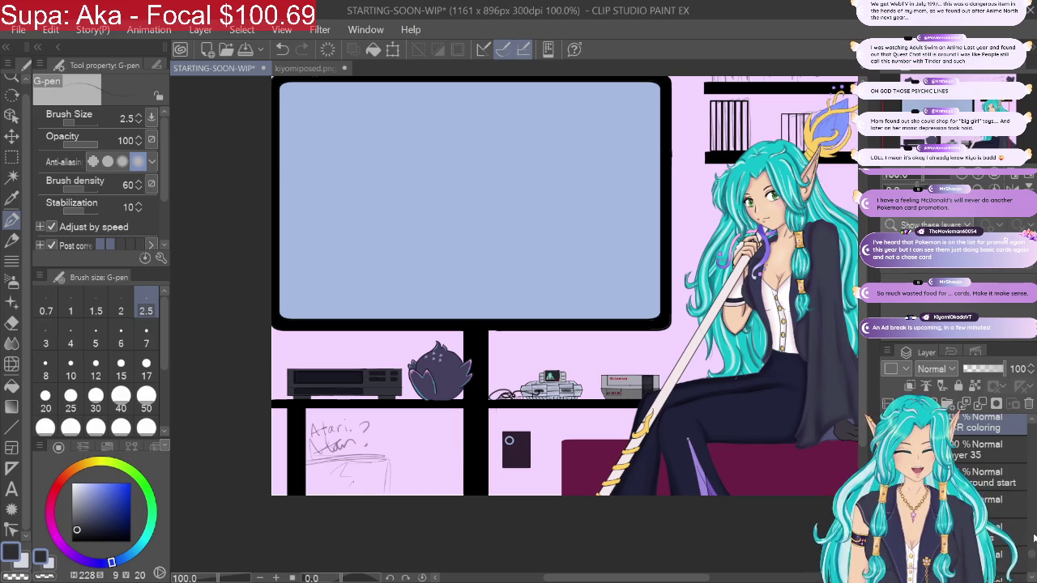
Step: Sample the lavender wall colour with the eyedropper and darken it slightly on the colour wheel
drag(1032, 553, 1031, 569)
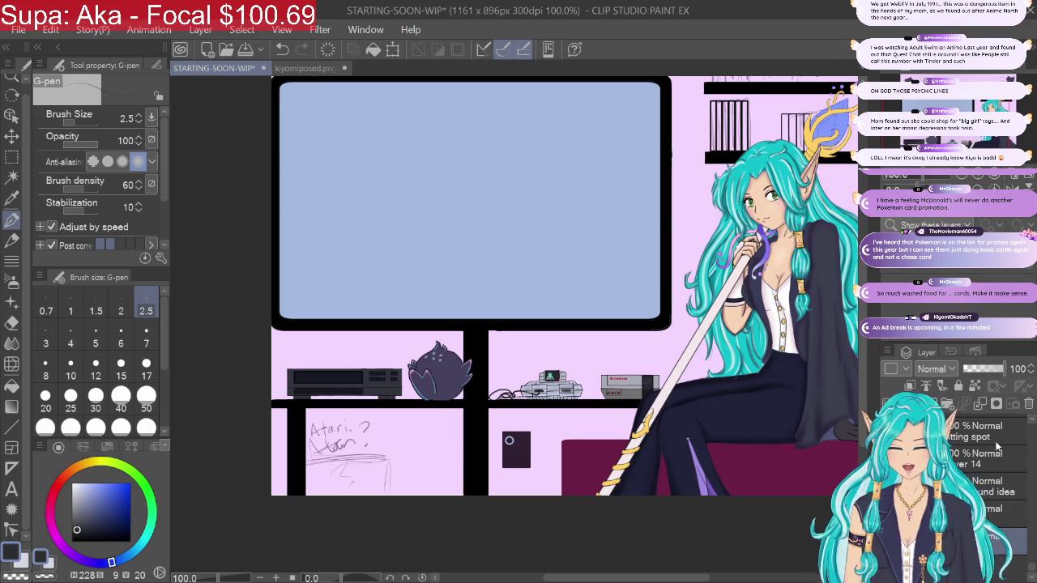
click(19, 198)
click(395, 335)
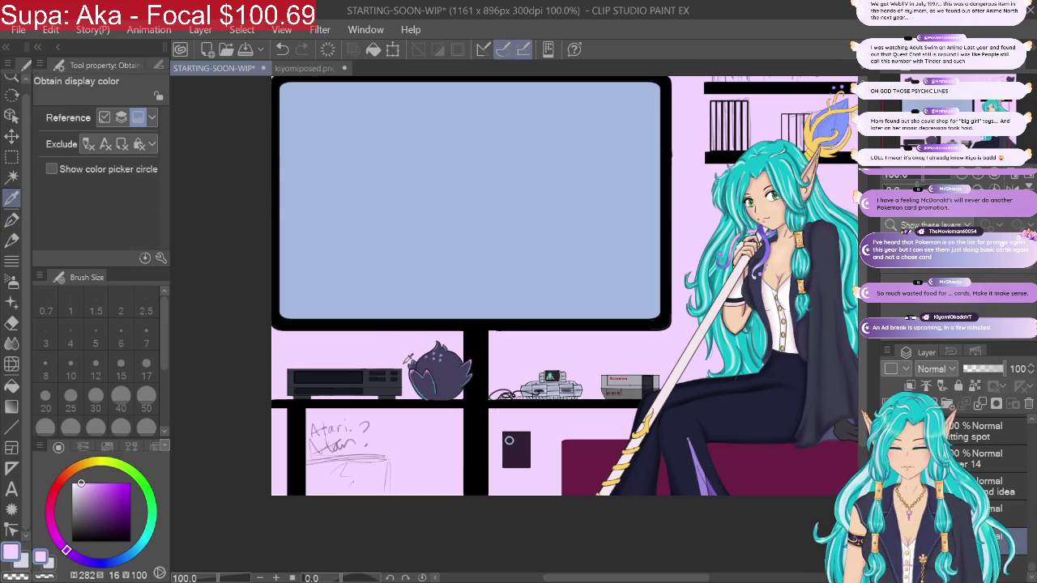
click(81, 484)
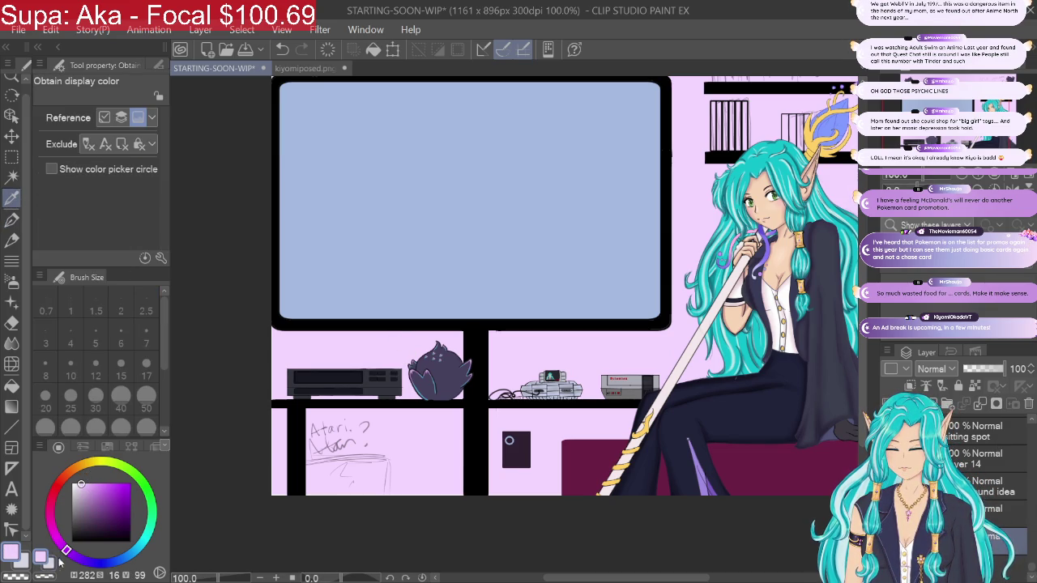
click(43, 560)
click(297, 345)
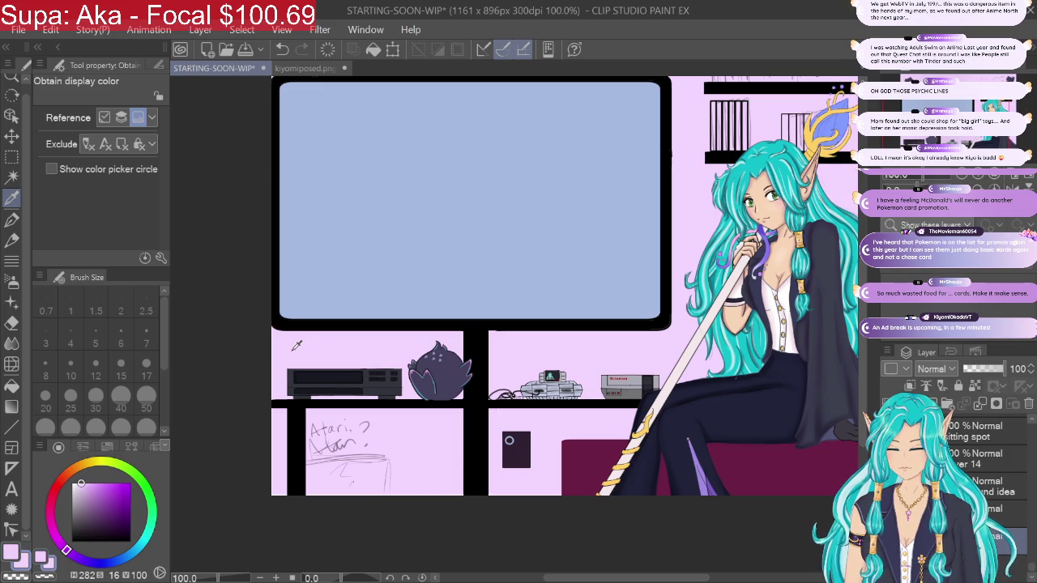
drag(83, 482, 84, 492)
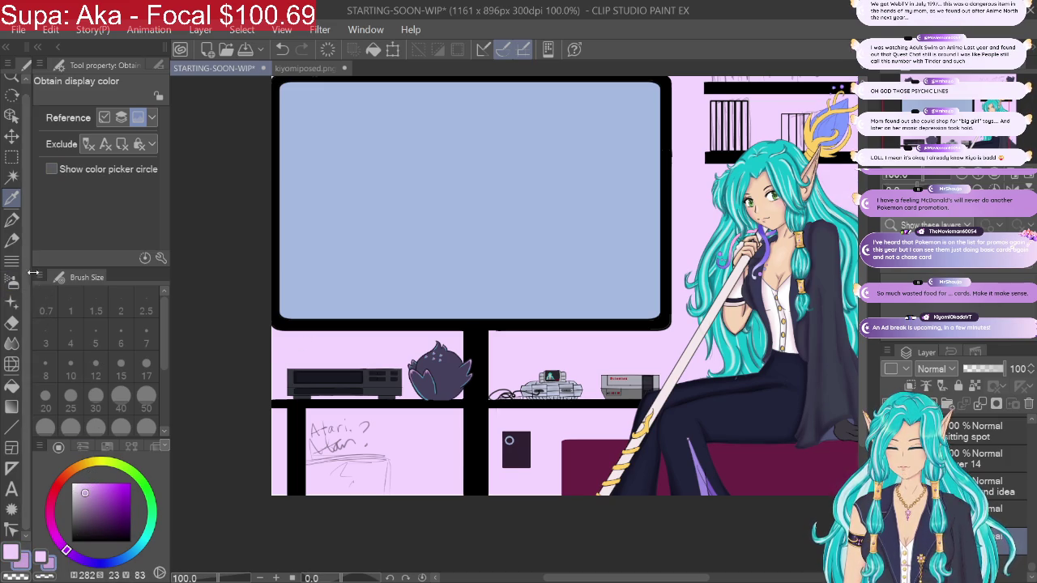
Step: Switch to the Pen tool and scroll through its decorative Sub Tool brushes
click(10, 219)
click(154, 66)
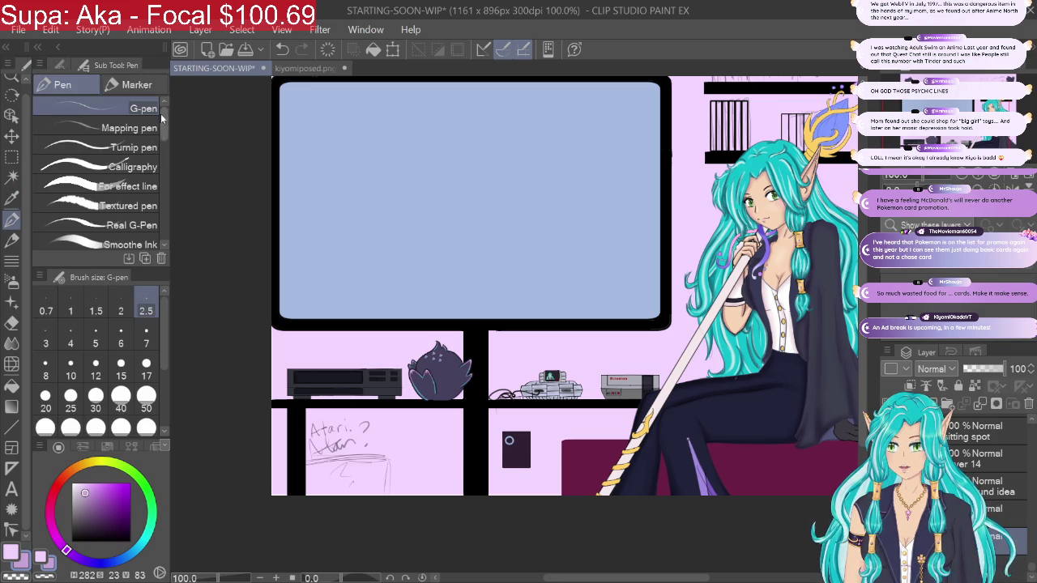
drag(163, 127, 165, 191)
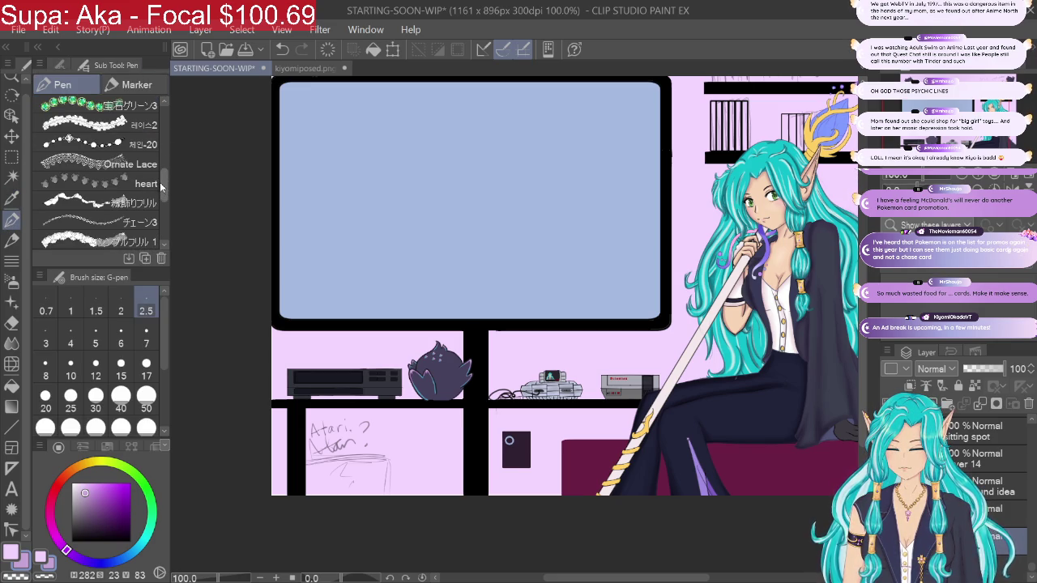
drag(162, 184, 165, 239)
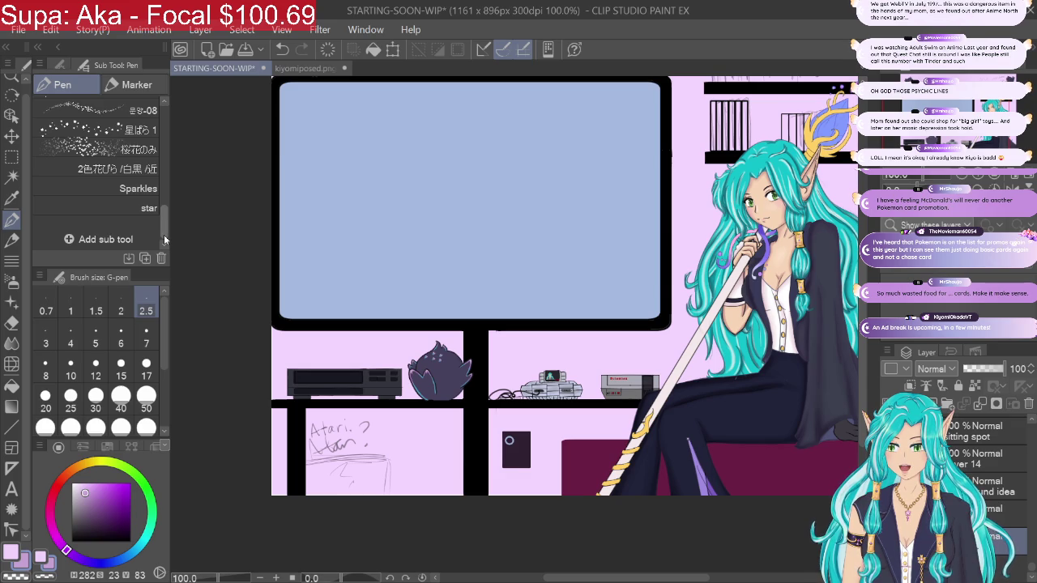
Step: Scatter 桜花のみ sakura petals over the shelf area and along the top of the wall
click(89, 149)
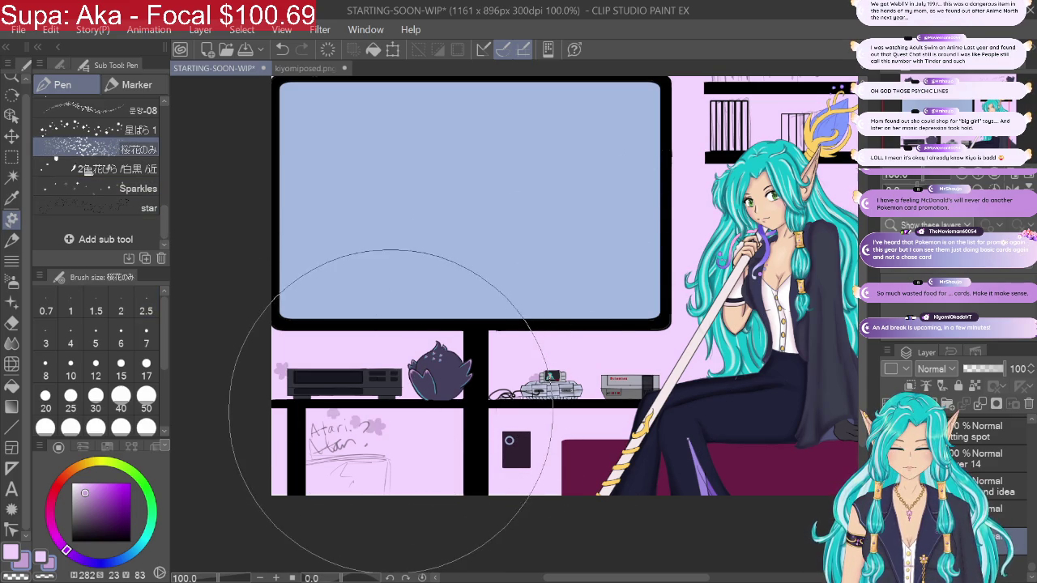
mouse_move(405, 428)
mouse_down()
mouse_move(460, 407)
mouse_move(684, 170)
mouse_up()
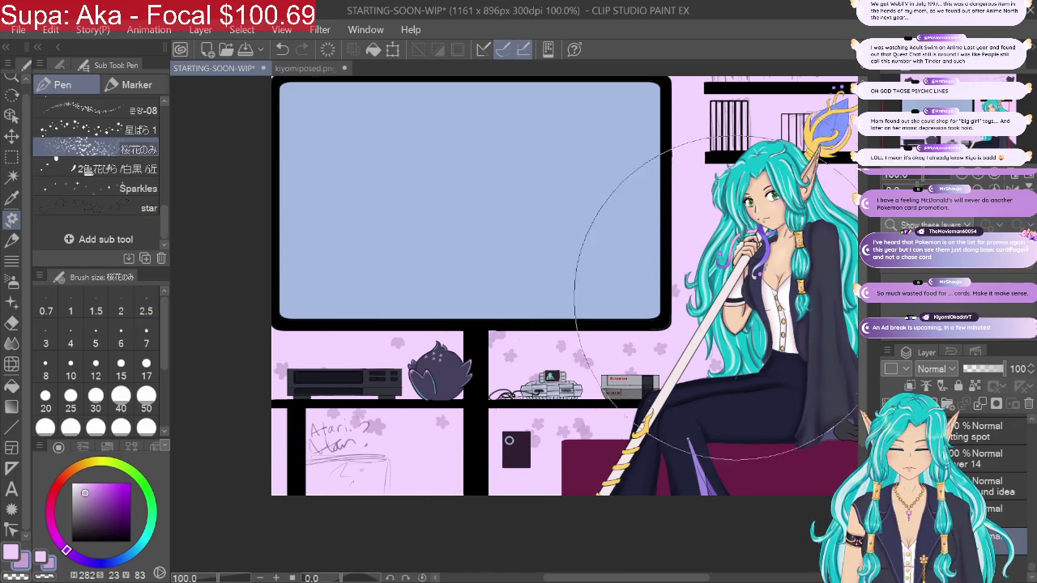
scroll(526, 316, down, 3)
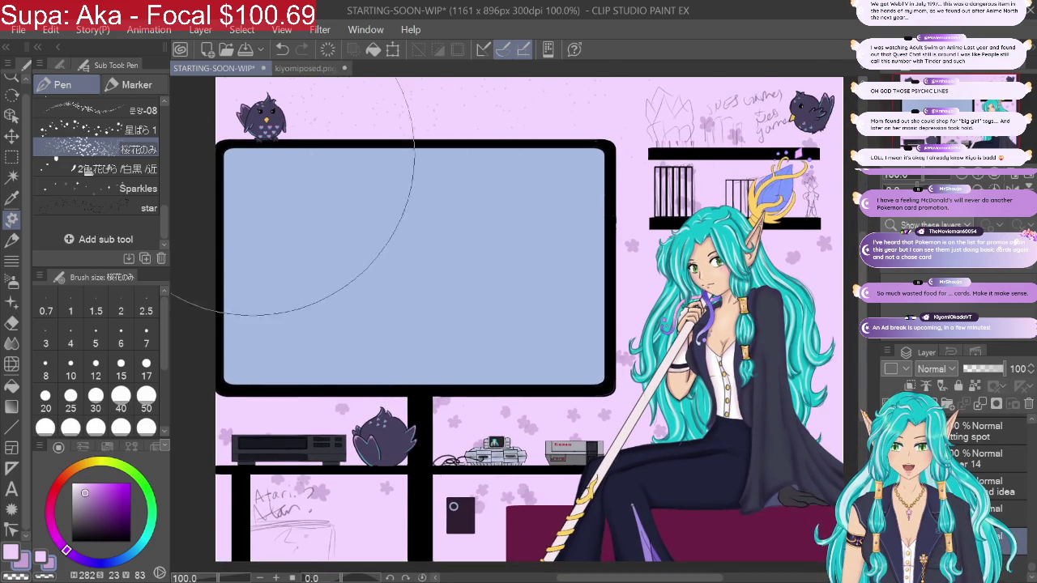
drag(276, 304, 353, 538)
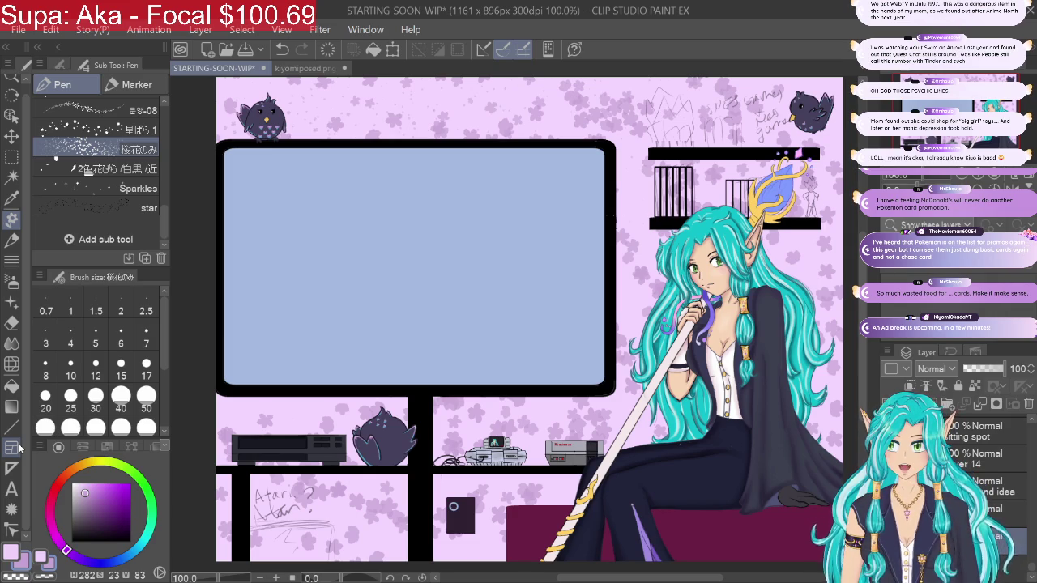
Step: Undo the trial petals, with one brief redo, until the wall is plain lavender
click(282, 49)
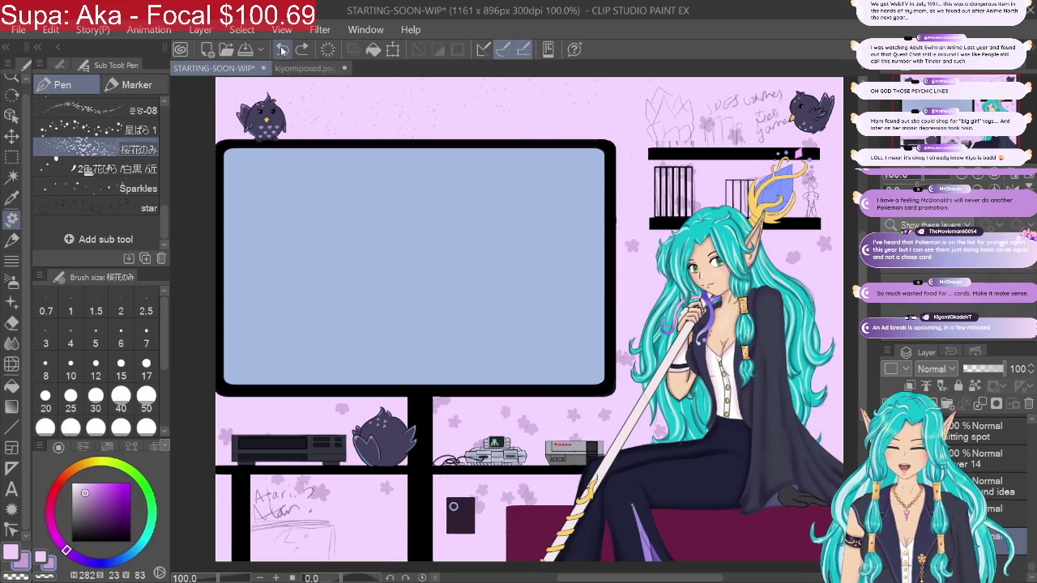
click(282, 49)
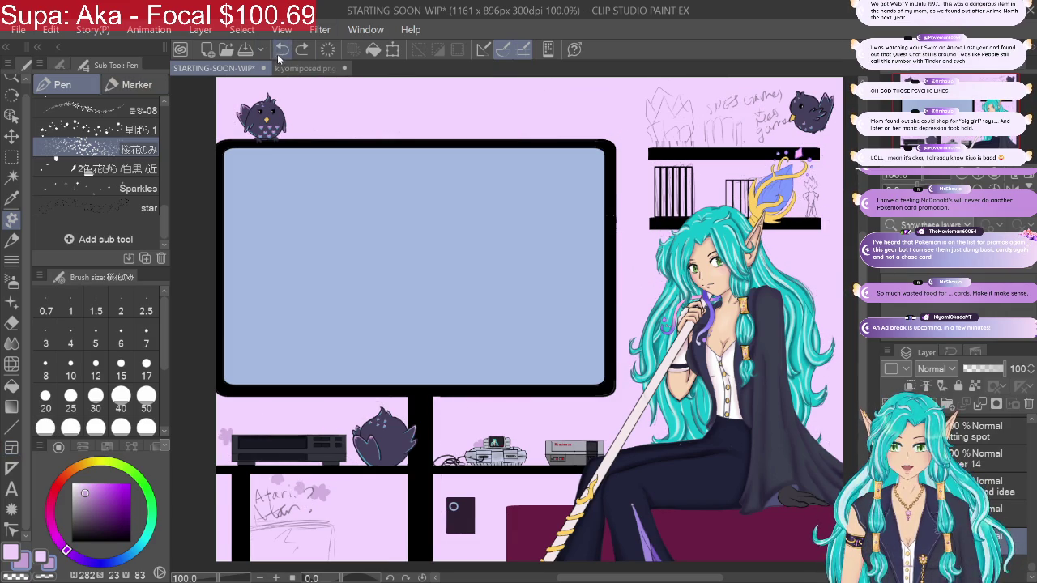
click(301, 49)
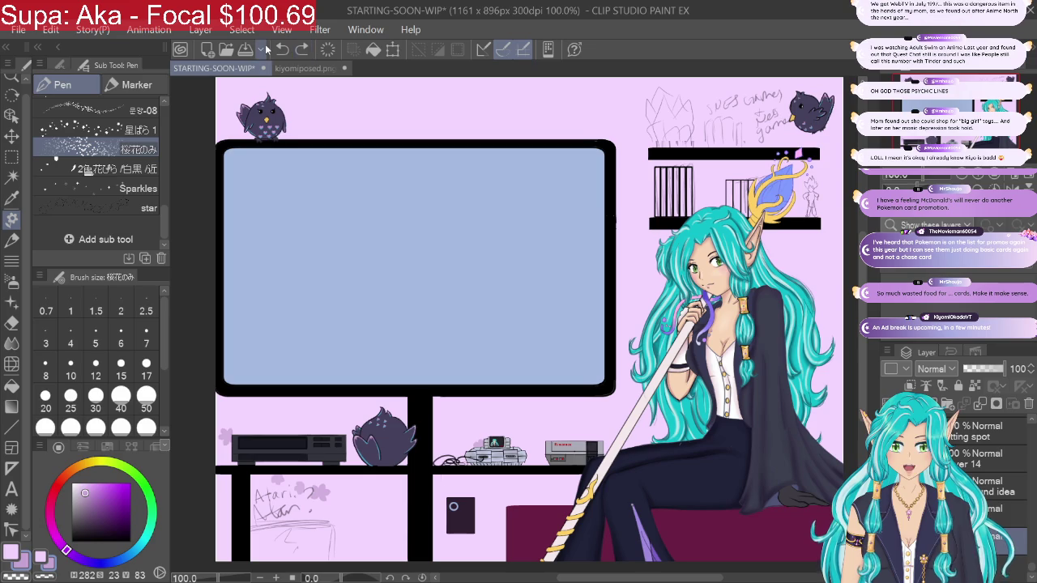
click(282, 49)
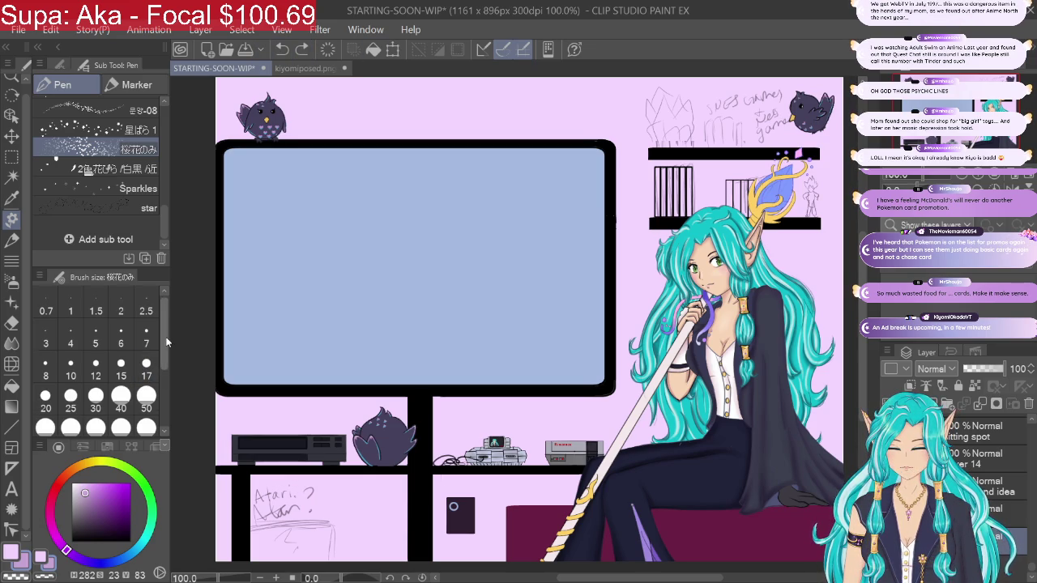
Step: Paint large petals at brush size 700 across the wall, then undo them
drag(166, 342, 162, 397)
click(121, 394)
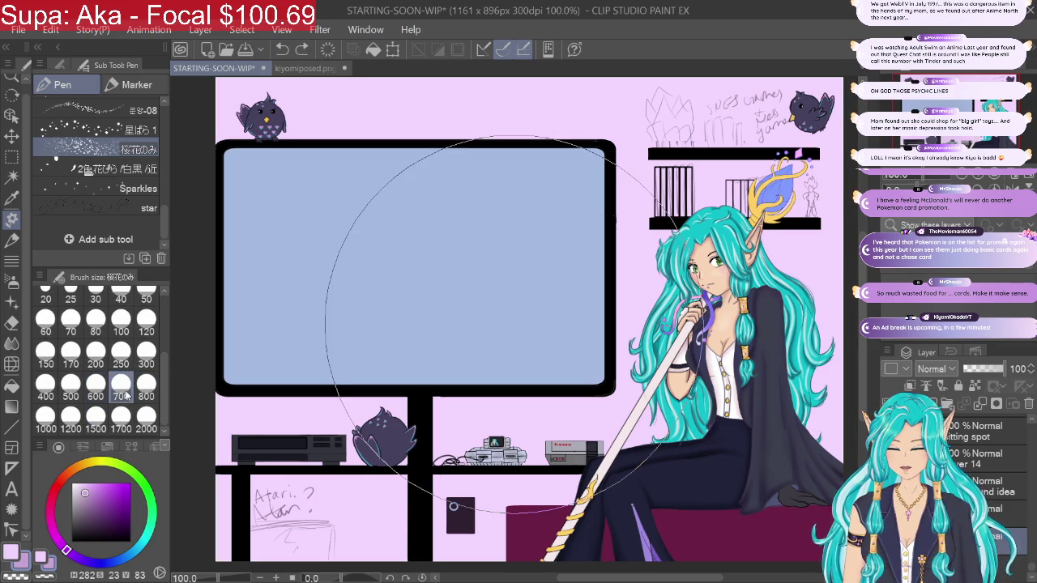
scroll(510, 324, down, 1)
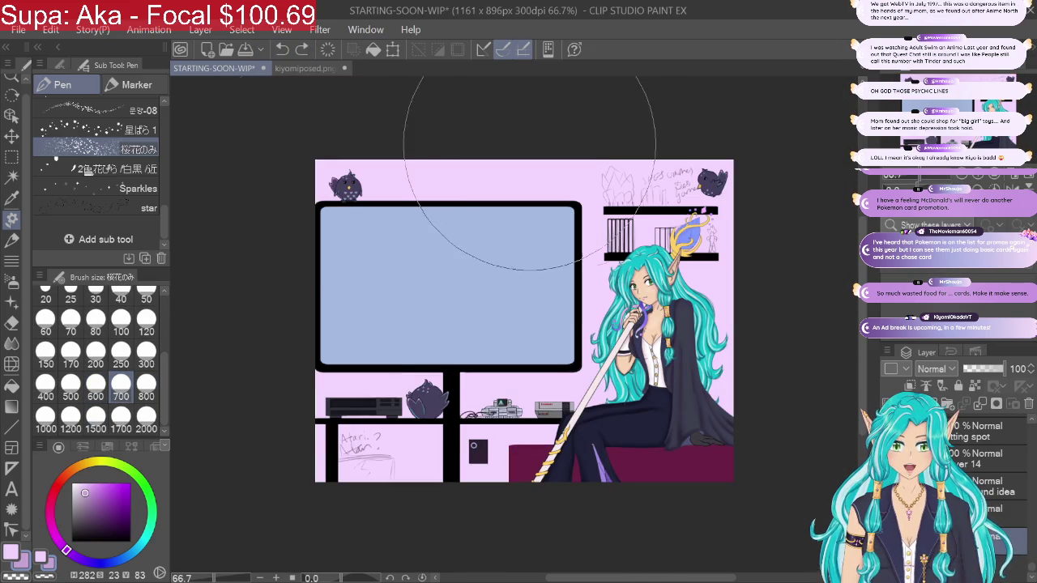
drag(518, 421, 340, 486)
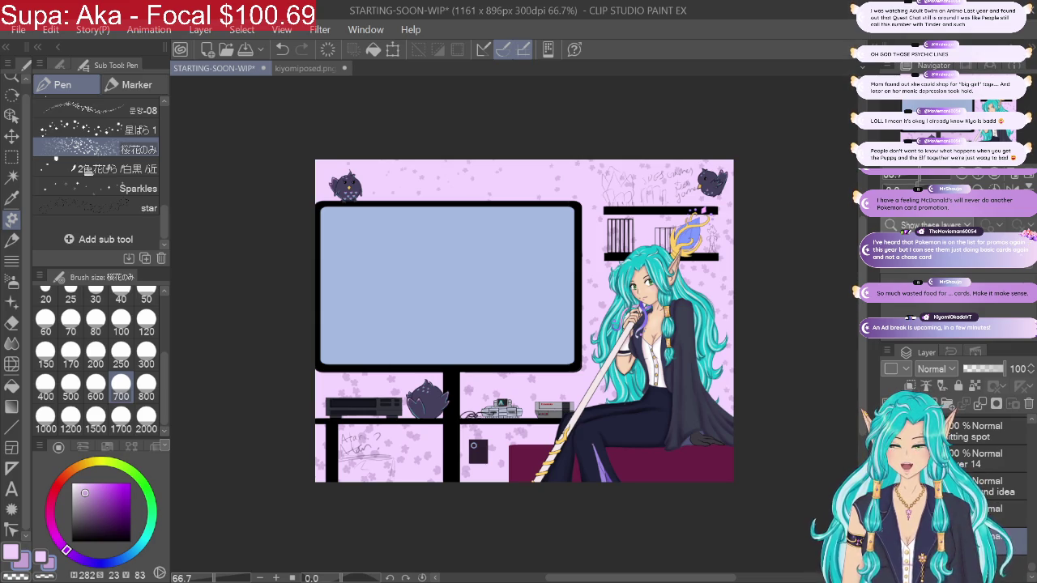
click(282, 49)
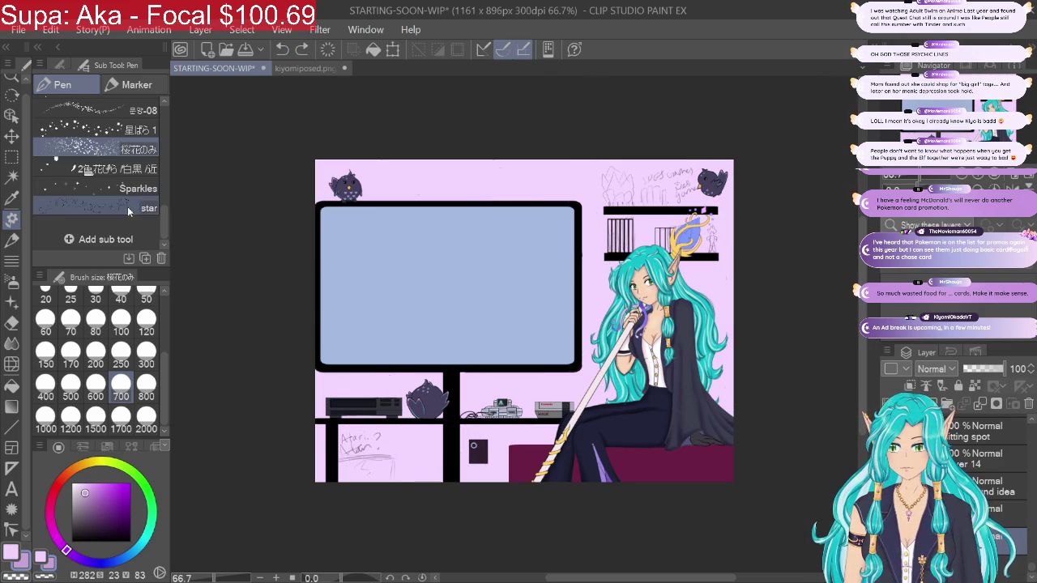
Step: Stamp stars at size 250 along the top wall, then undo all the star stamps
click(97, 207)
click(121, 359)
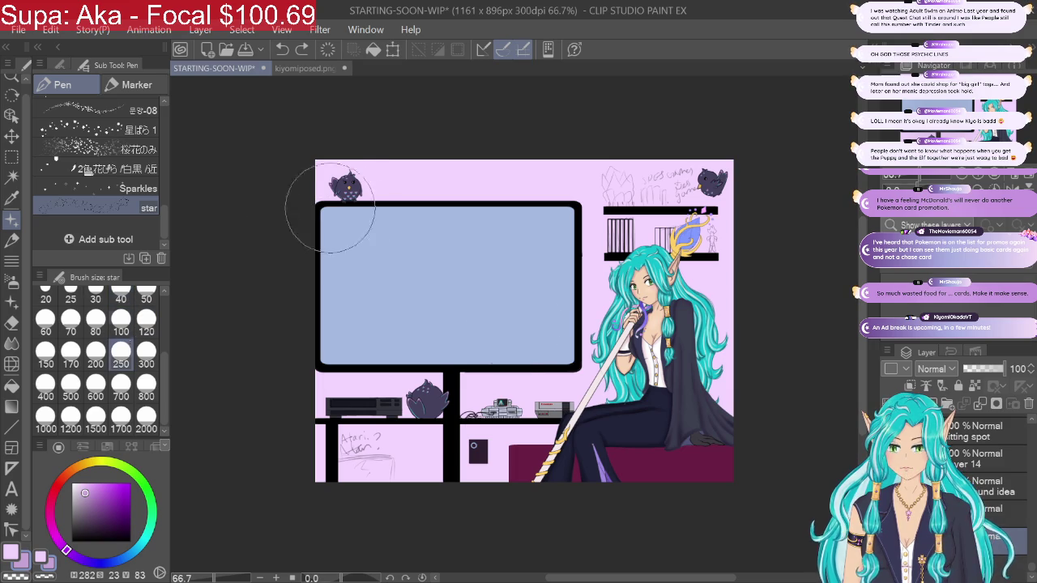
drag(328, 191, 788, 210)
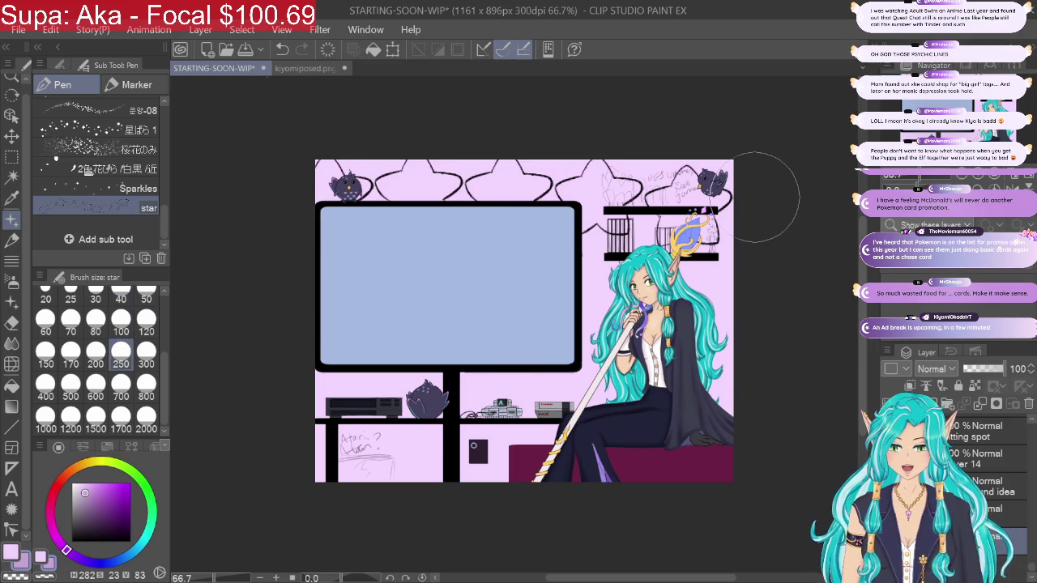
click(282, 49)
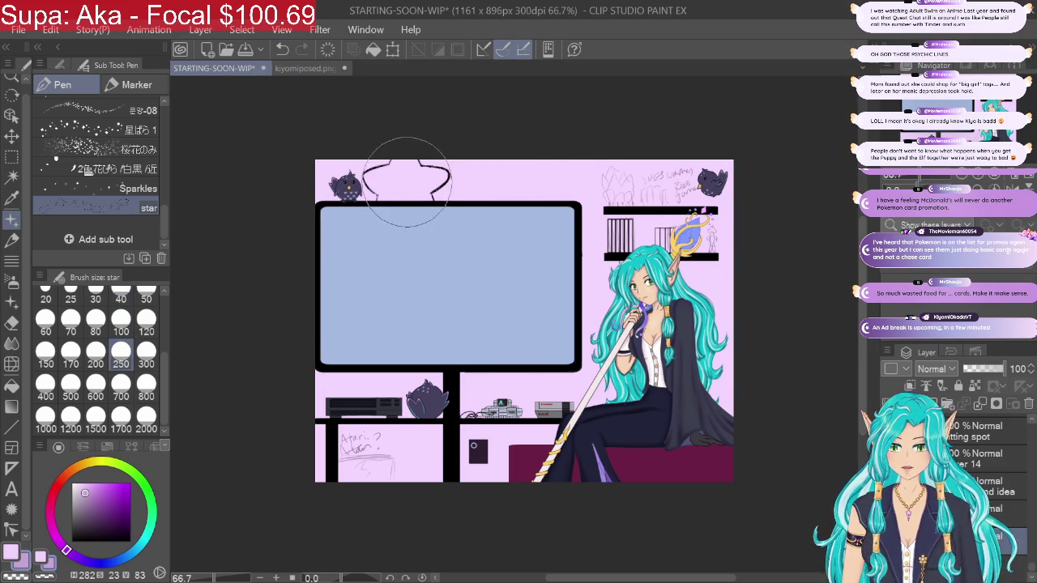
drag(405, 184, 579, 185)
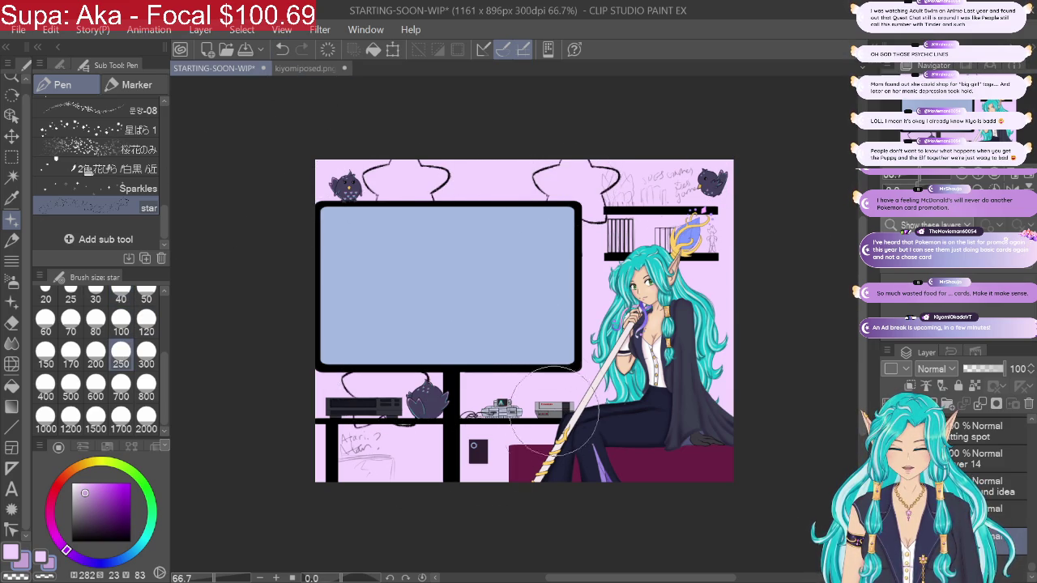
click(282, 50)
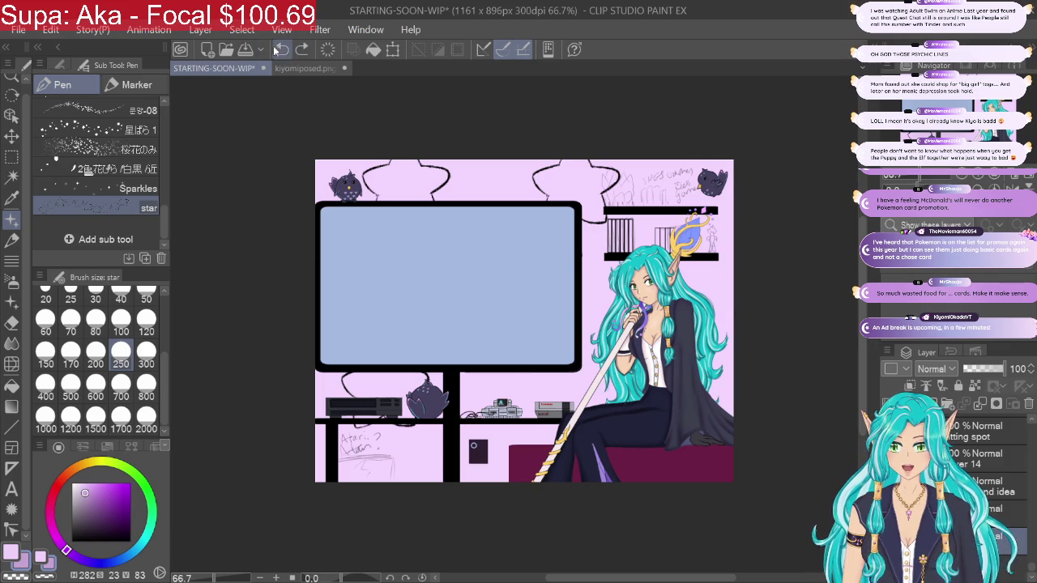
click(283, 50)
click(282, 50)
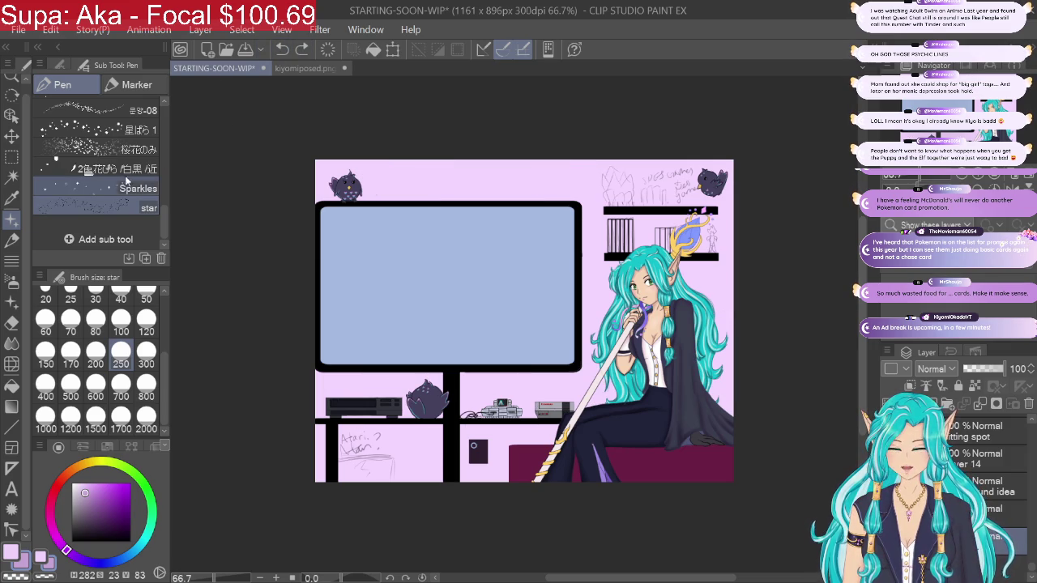
Step: Try the Sparkles brush along the canvas top, zoom to 100%, then undo it
click(128, 186)
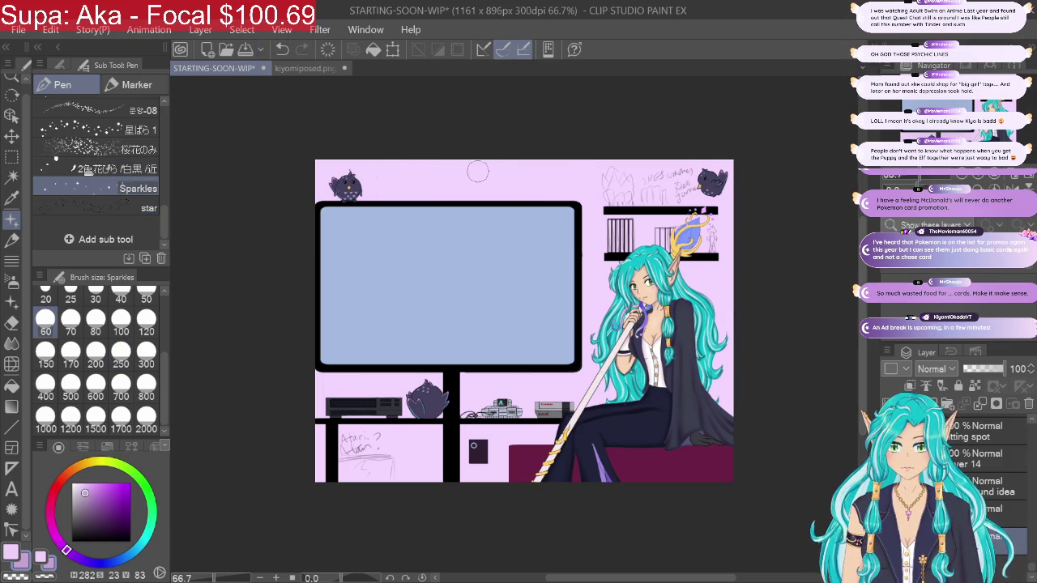
drag(410, 175, 677, 172)
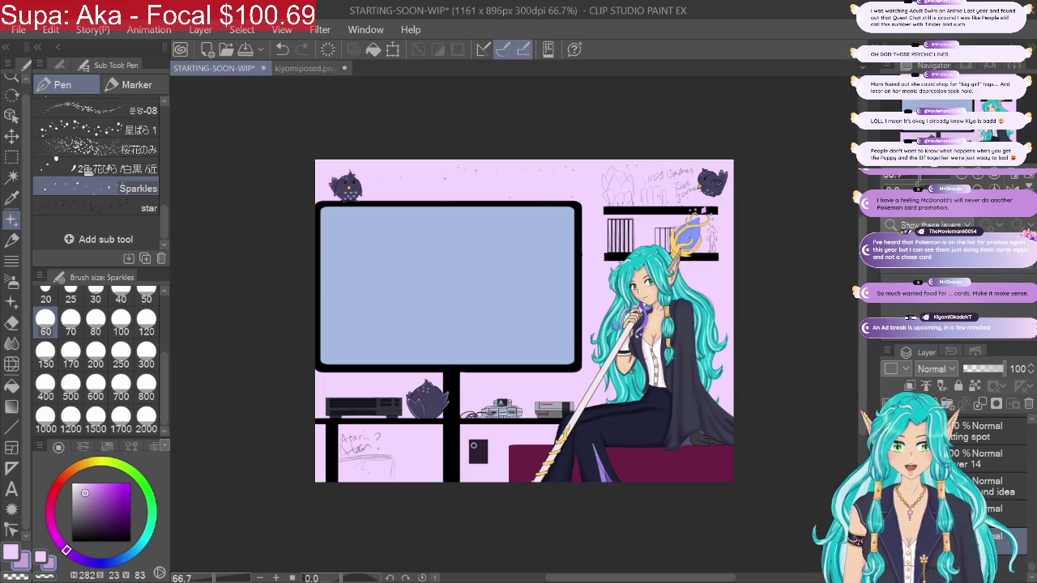
key(ctrl+alt+0)
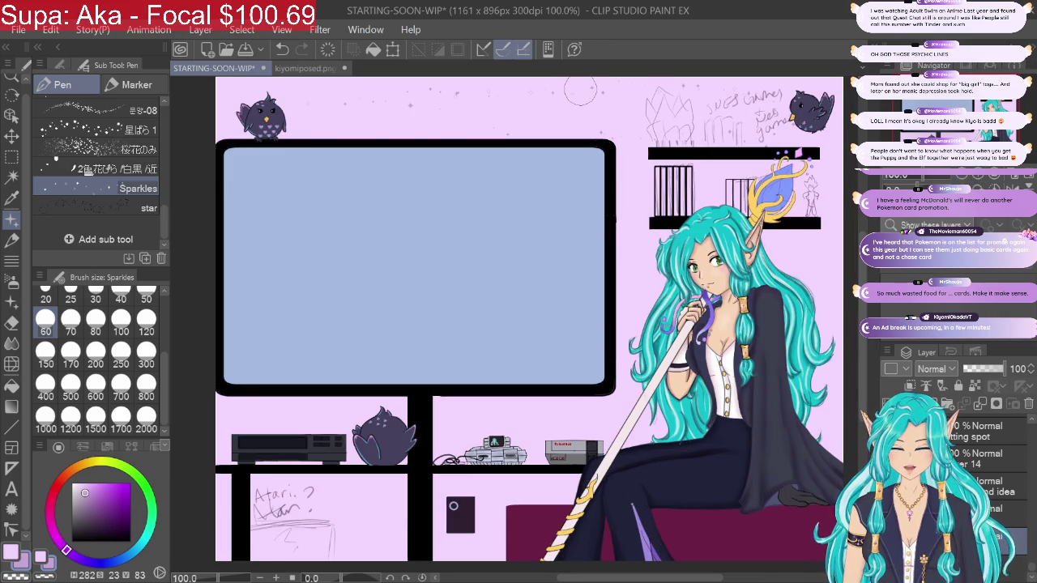
click(278, 50)
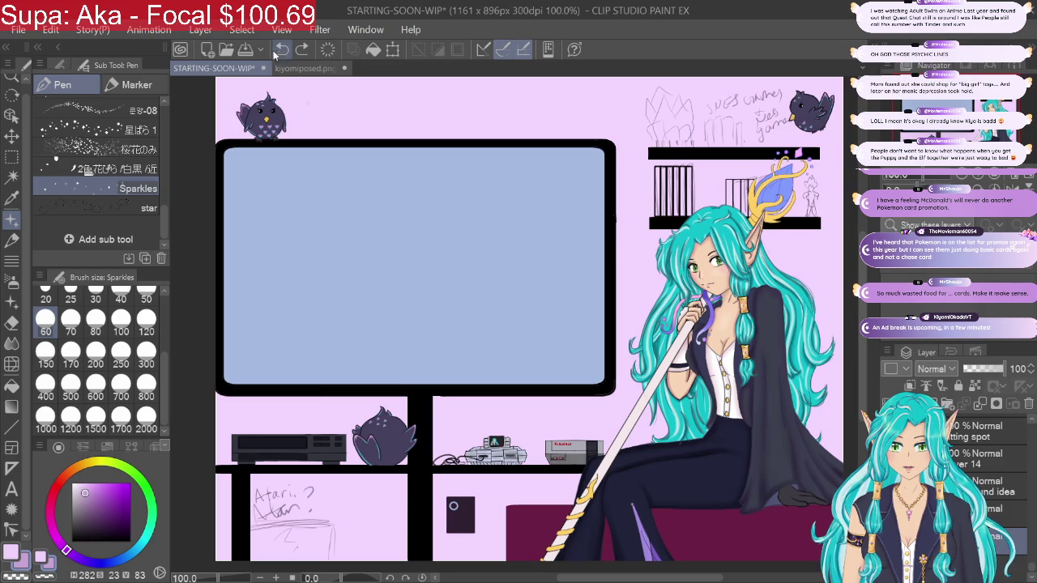
Step: Switch sparkles to a darker purple at size 250, test a stroke, and undo both strokes
click(98, 506)
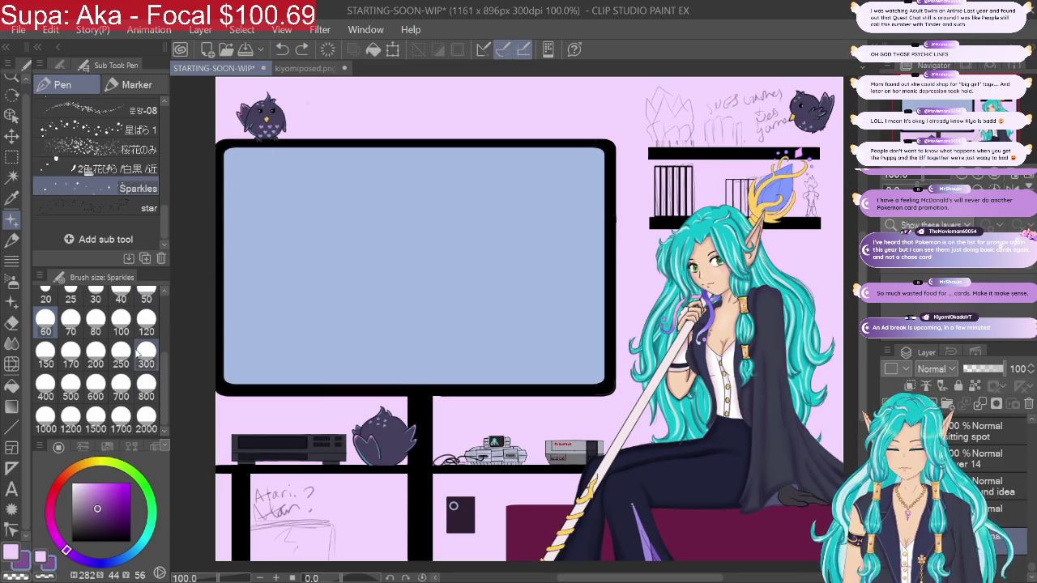
click(121, 350)
drag(275, 137, 524, 114)
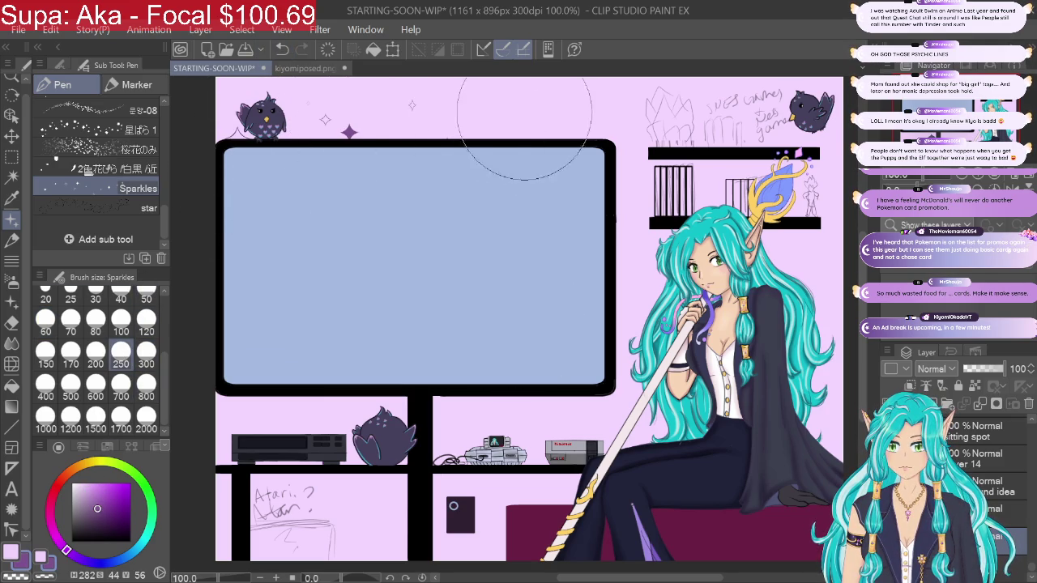
click(282, 49)
click(282, 50)
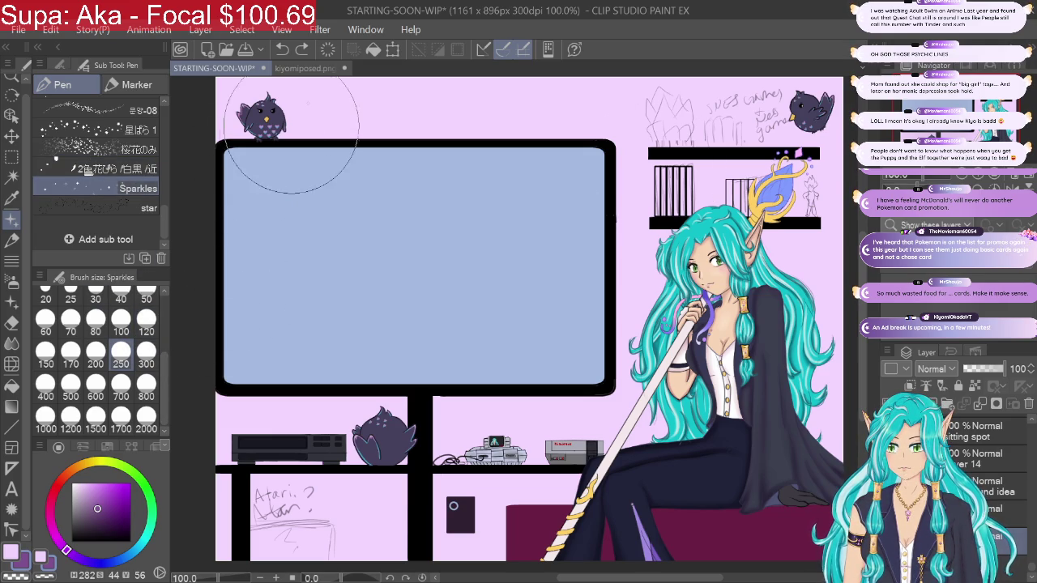
Step: Try purple sparkles above the monitor and in the lower-left shelf area, undoing each attempt
drag(279, 130, 453, 122)
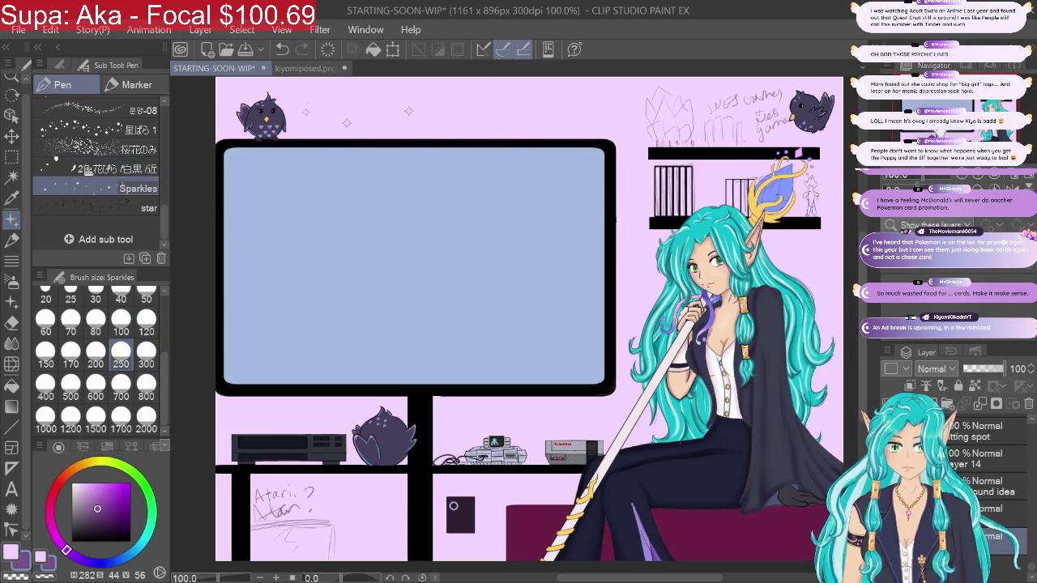
key(ctrl+minus)
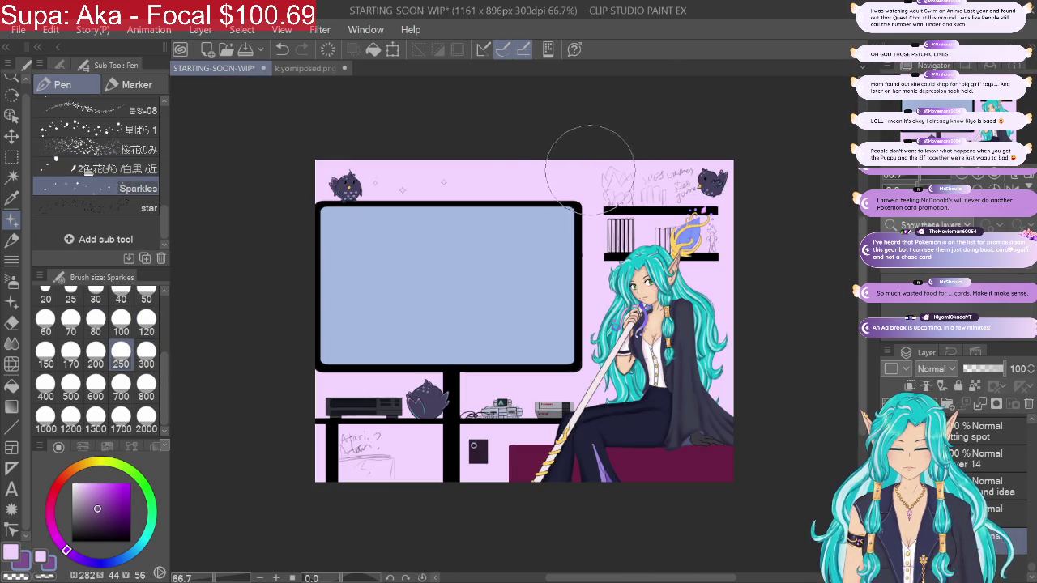
click(281, 50)
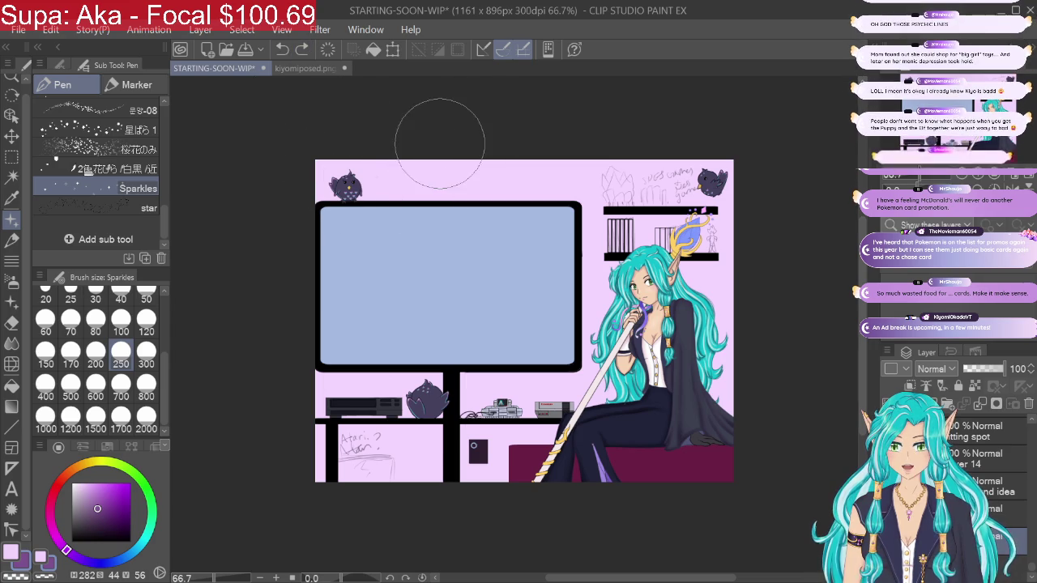
click(485, 183)
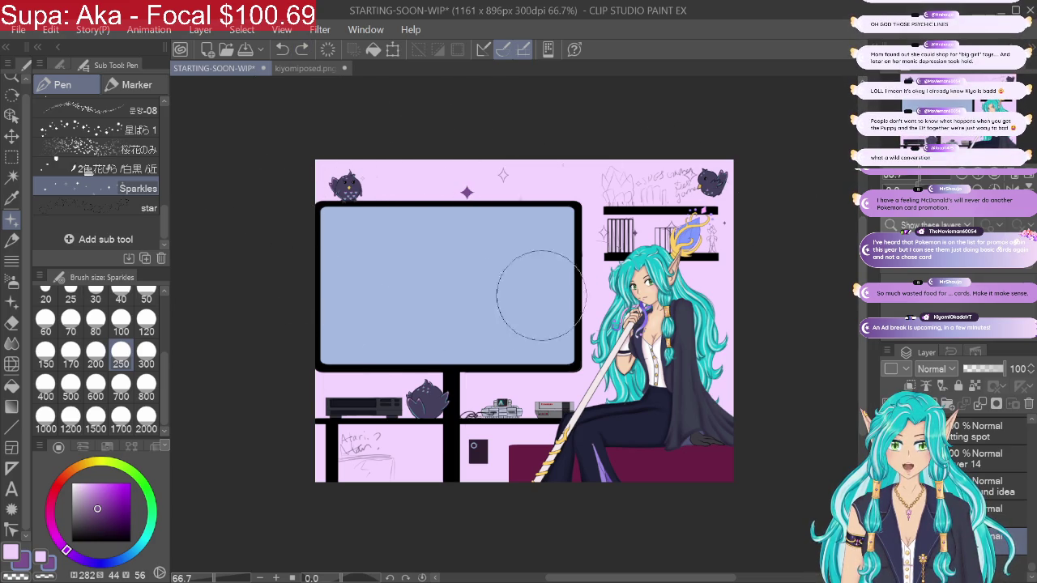
click(340, 417)
click(437, 453)
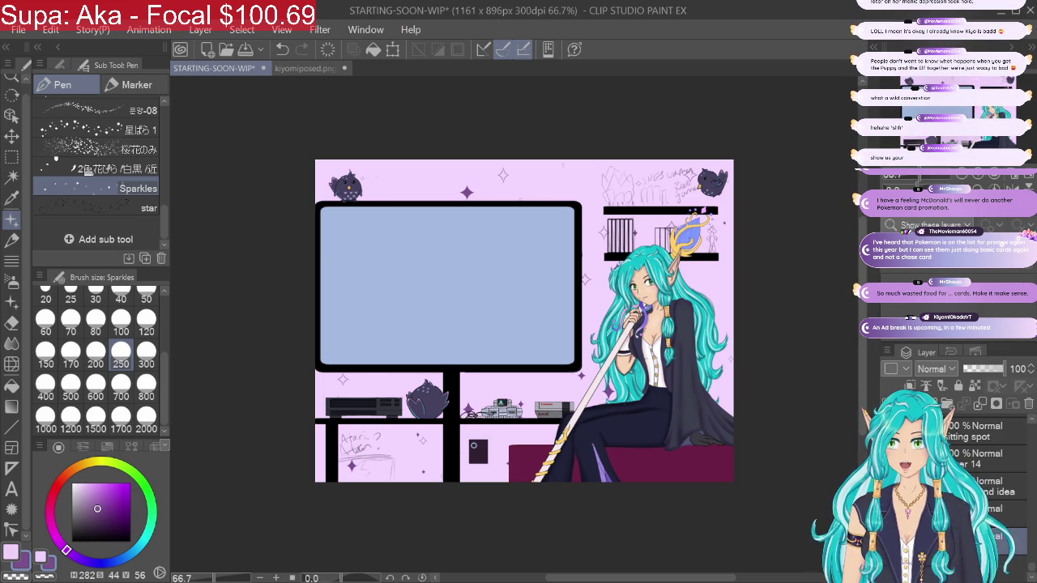
click(278, 51)
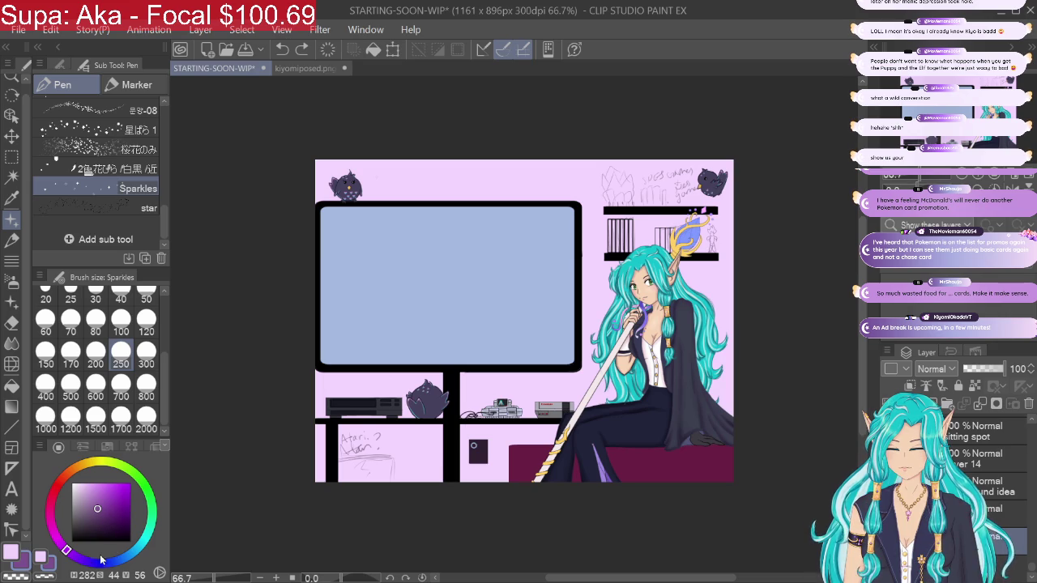
Step: Test darker purple sparkles across the top and lower-left shelf, then undo them
drag(99, 510, 105, 530)
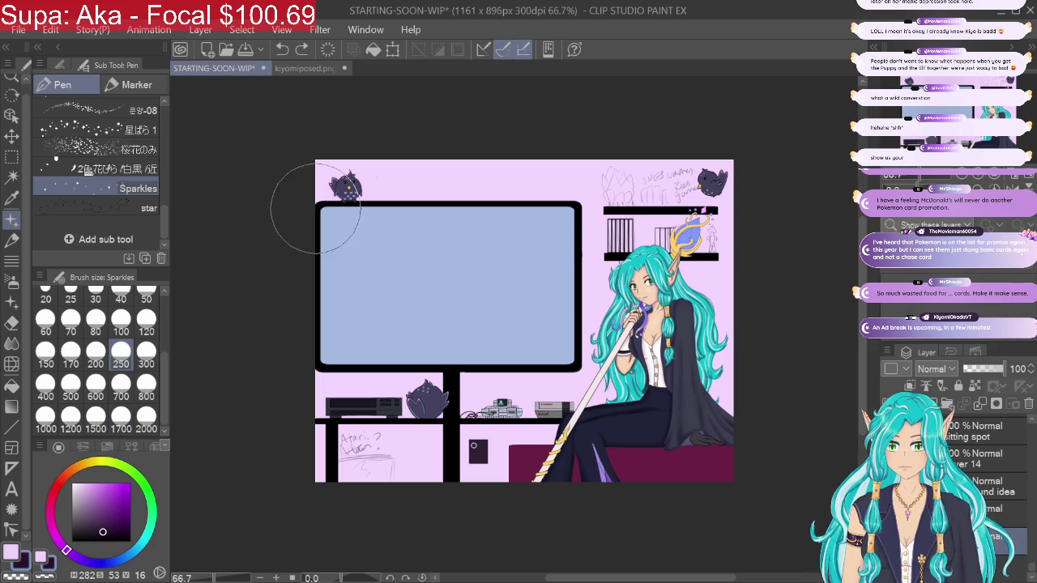
drag(381, 173, 700, 174)
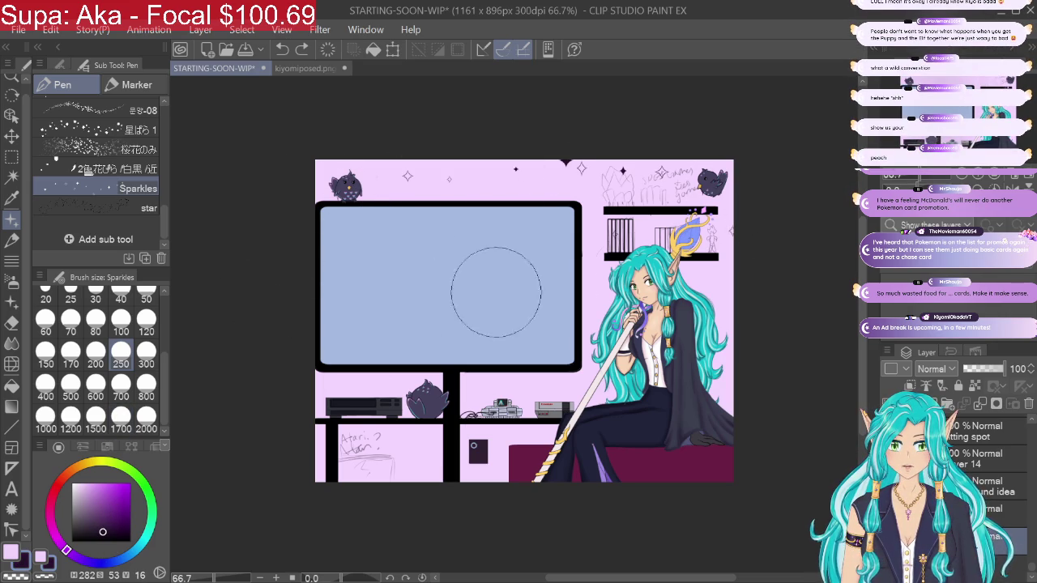
drag(733, 275, 338, 462)
click(338, 462)
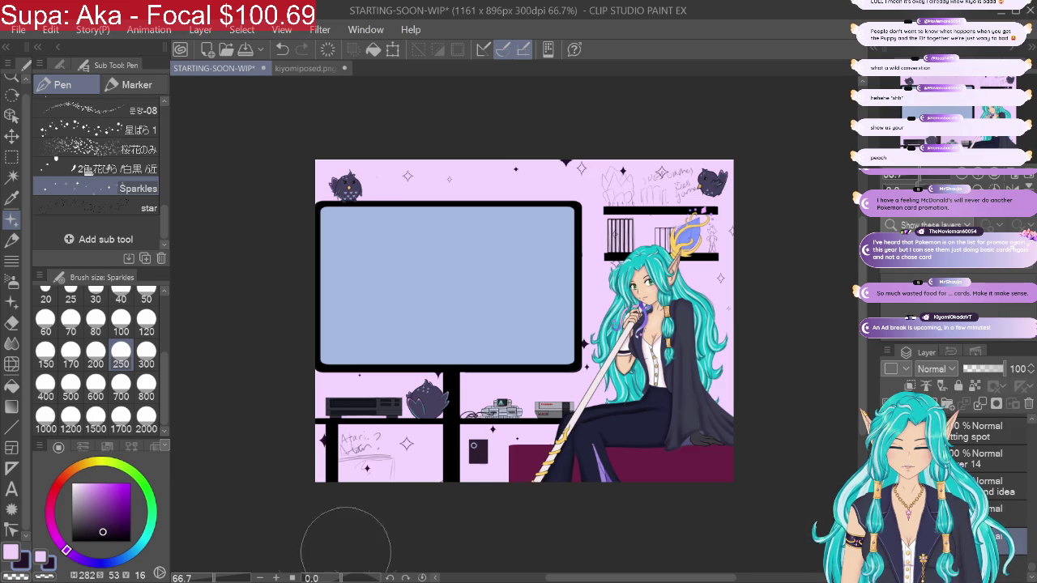
click(280, 49)
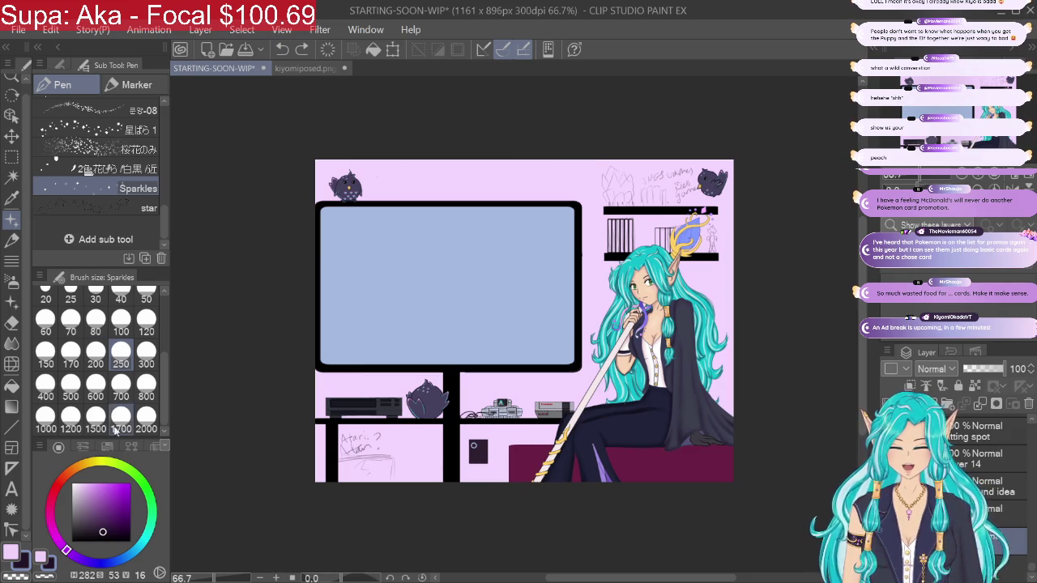
Step: Set the sparkle colour to almost white, scatter sparkles along the shelf, then undo them
click(72, 486)
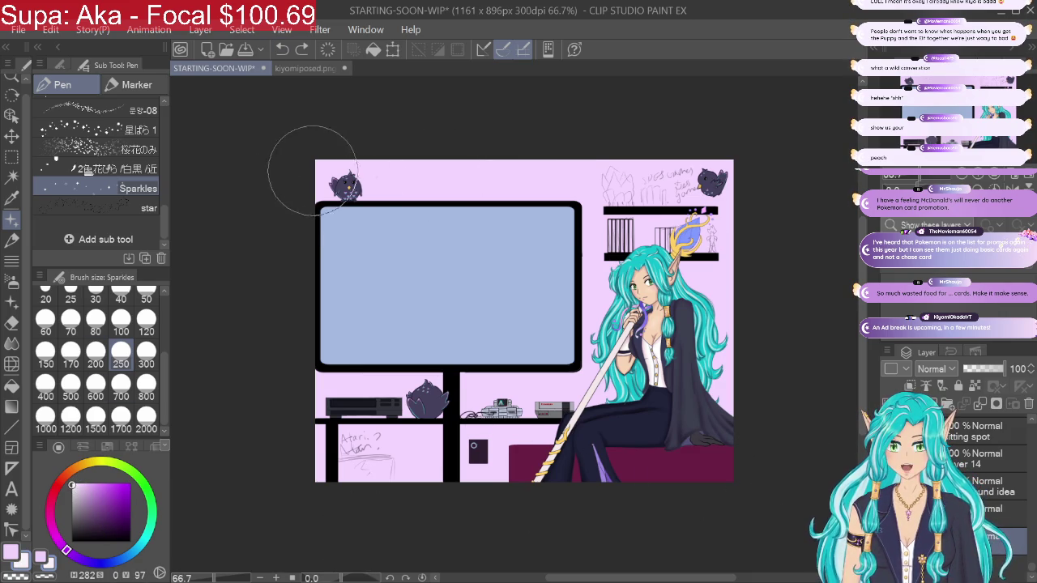
mouse_move(312, 166)
mouse_down()
mouse_move(493, 171)
mouse_move(649, 237)
mouse_up()
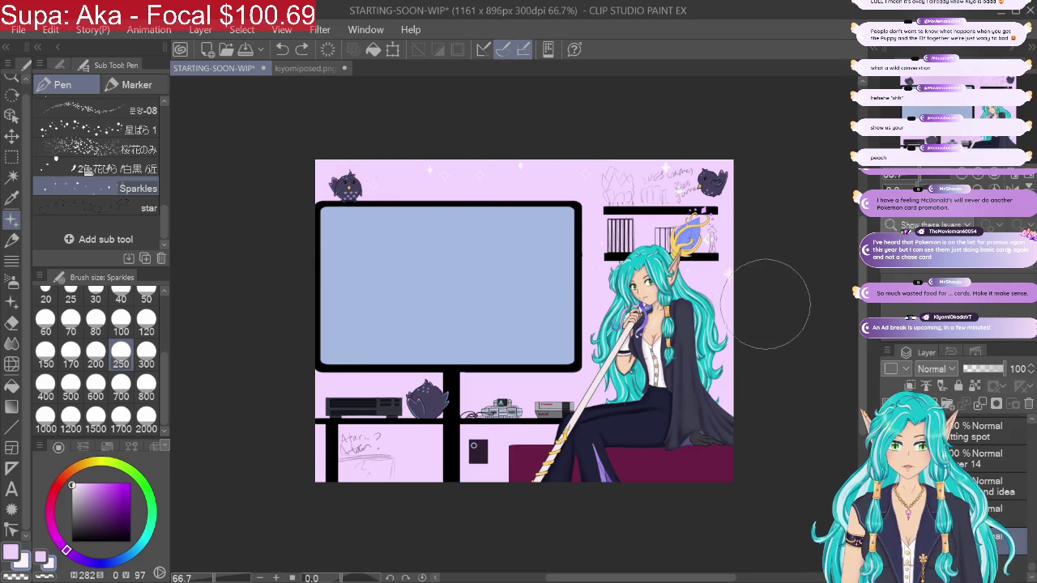
drag(329, 351, 699, 351)
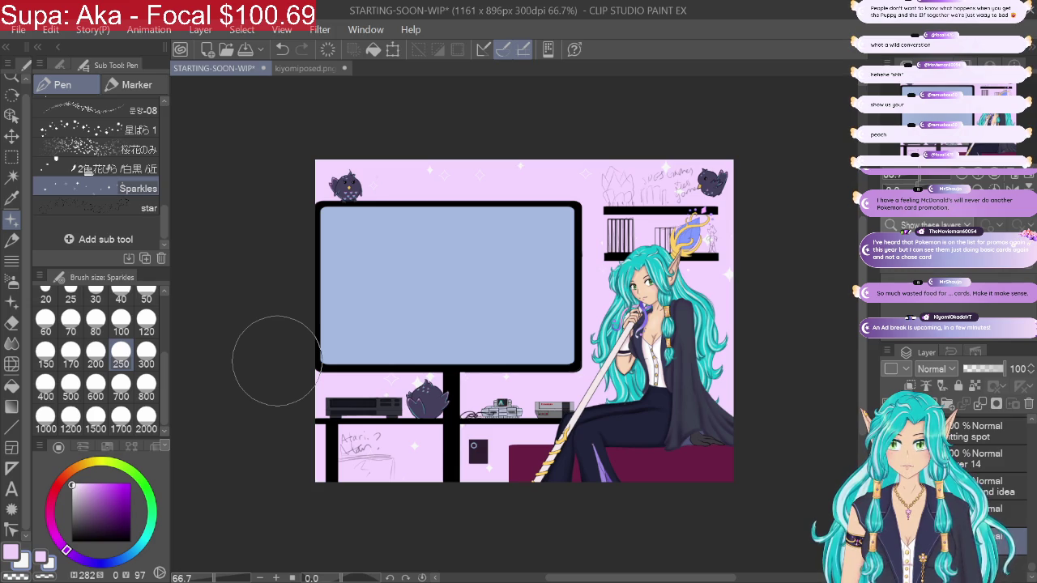
click(282, 48)
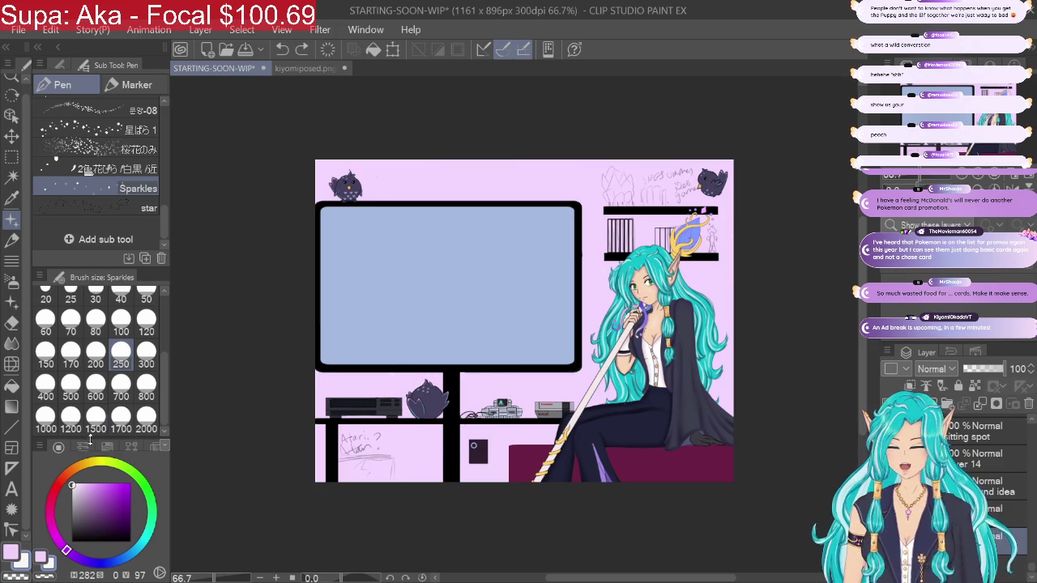
Step: Set a warm yellow sparkle colour, test sparkles along the top and shelf, then undo them
mouse_move(89, 464)
mouse_down()
mouse_move(99, 462)
mouse_move(94, 486)
mouse_move(109, 462)
mouse_move(89, 464)
mouse_move(103, 484)
mouse_up()
click(99, 481)
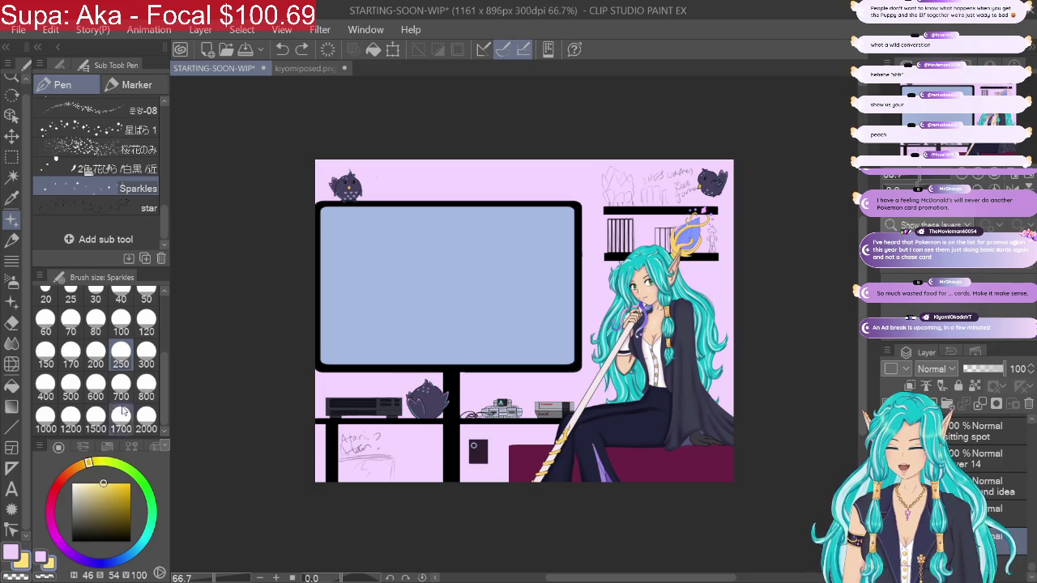
drag(324, 208, 648, 186)
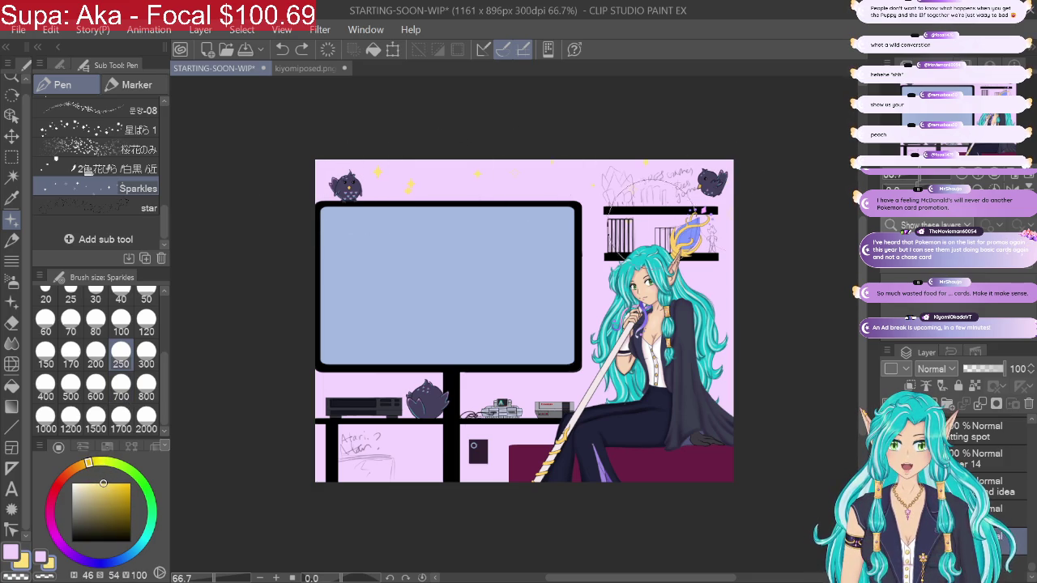
mouse_move(330, 369)
mouse_down()
mouse_move(687, 401)
mouse_move(721, 276)
mouse_up()
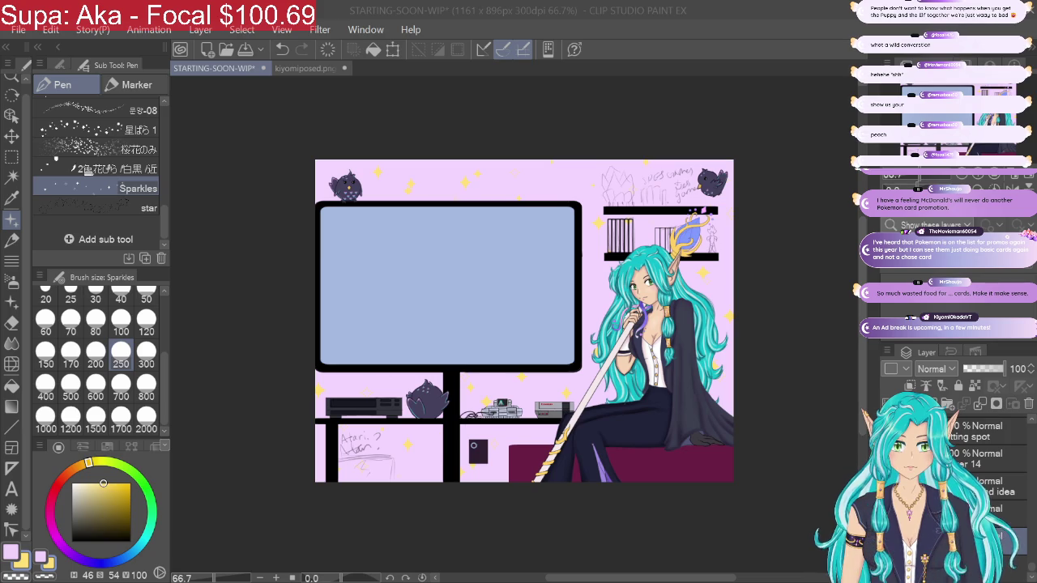
click(283, 50)
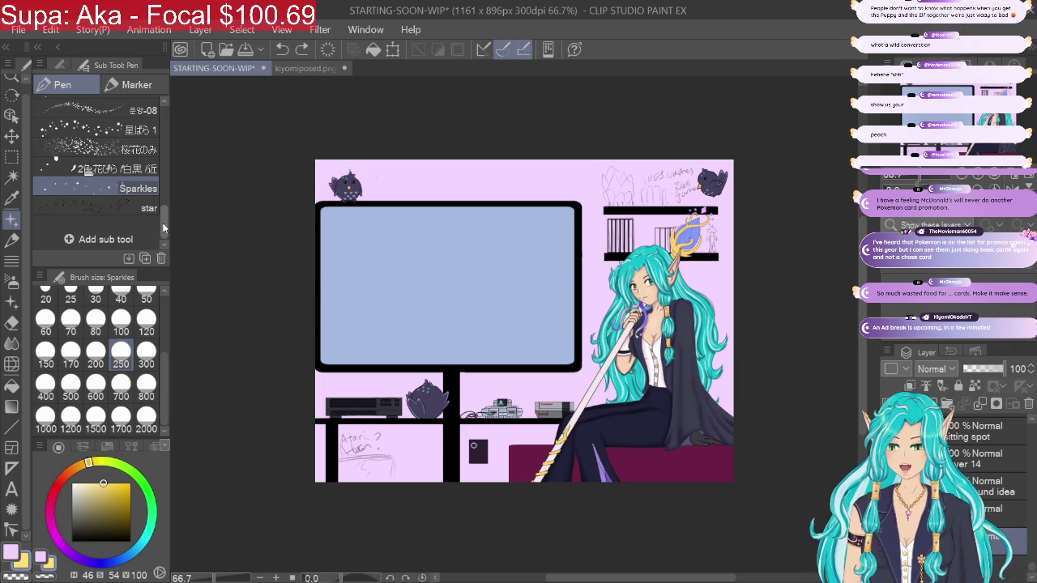
mouse_move(165, 229)
mouse_down()
mouse_move(162, 112)
mouse_move(166, 242)
mouse_up()
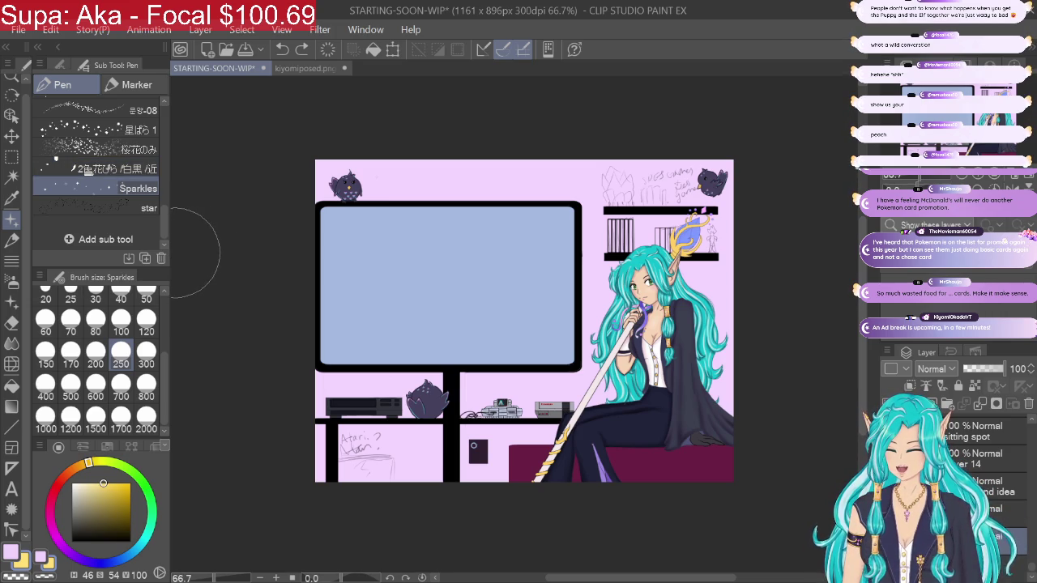
Step: Spray Tone scraping airbrush speckles at size 250 over the background, then undo them
click(12, 281)
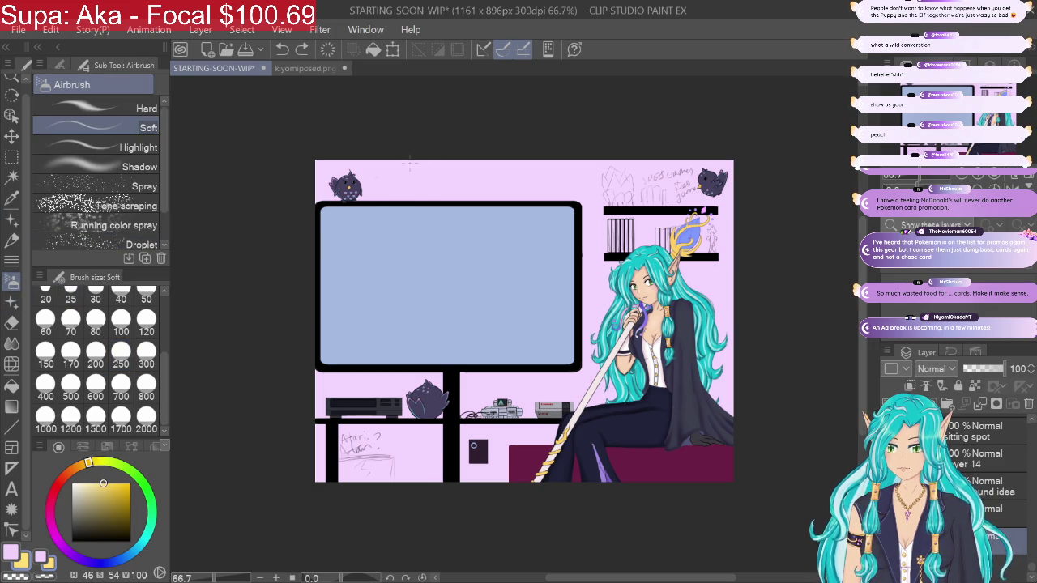
drag(167, 195, 169, 196)
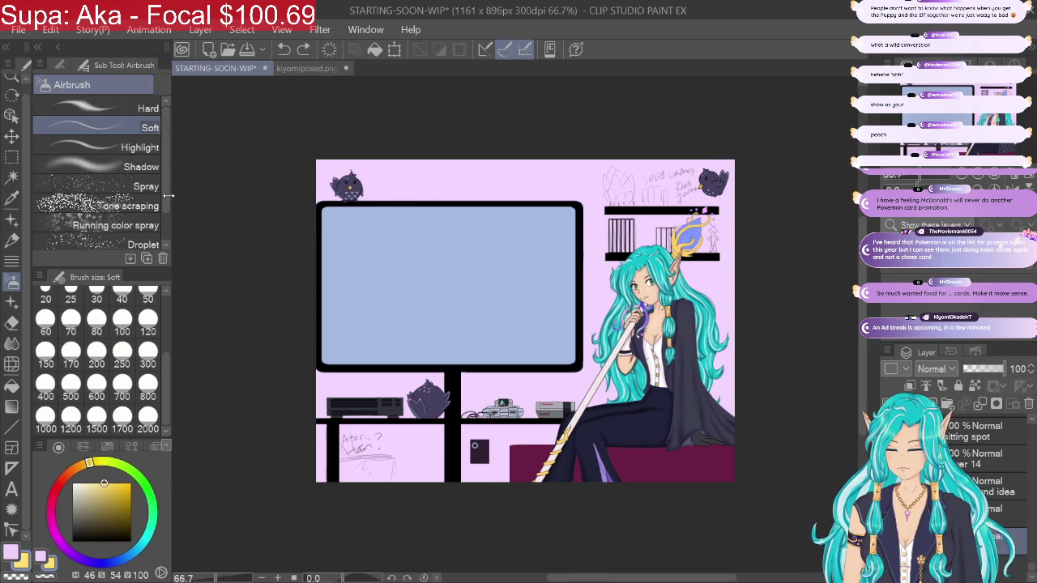
click(137, 204)
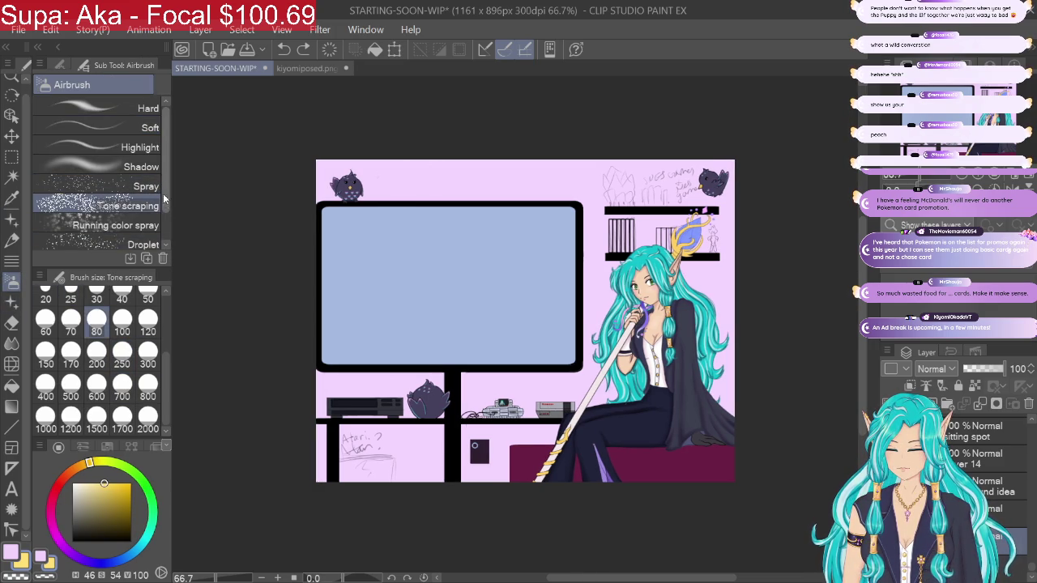
scroll(163, 193, down, 2)
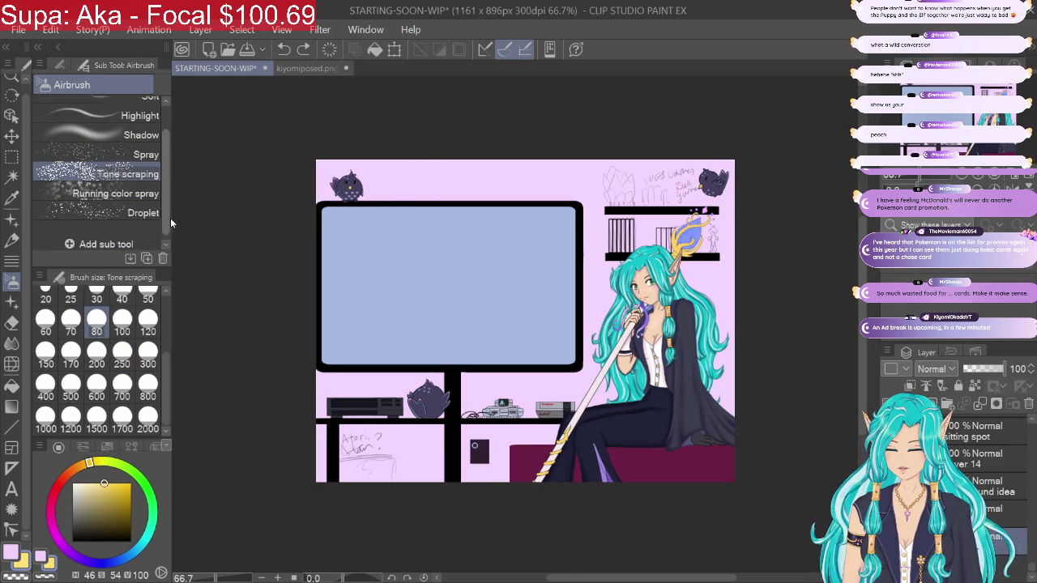
click(121, 360)
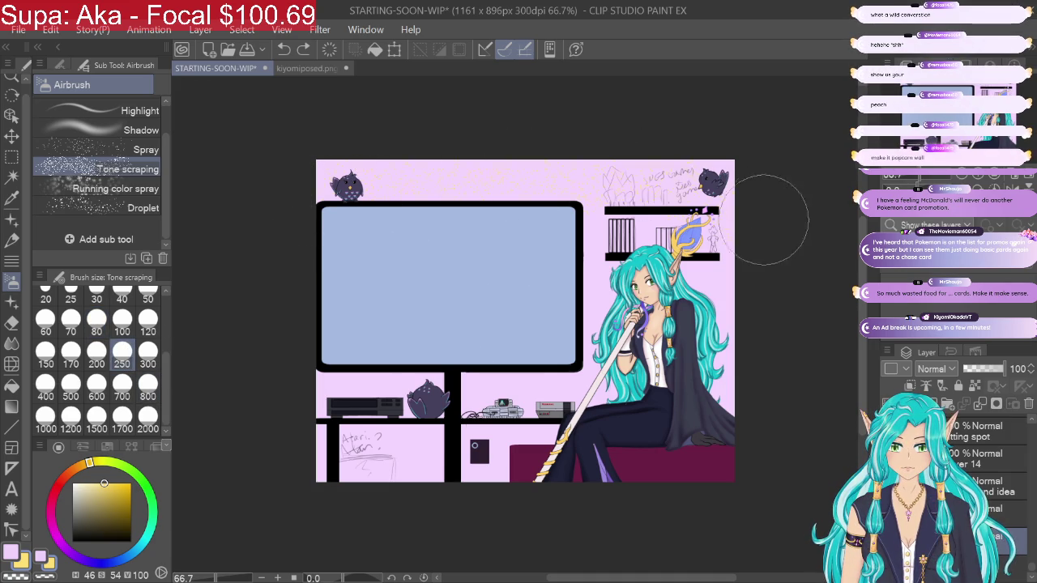
mouse_move(770, 218)
mouse_down()
mouse_move(301, 266)
mouse_move(491, 273)
mouse_move(764, 303)
mouse_move(767, 353)
mouse_move(717, 397)
mouse_move(717, 435)
mouse_move(752, 469)
mouse_up()
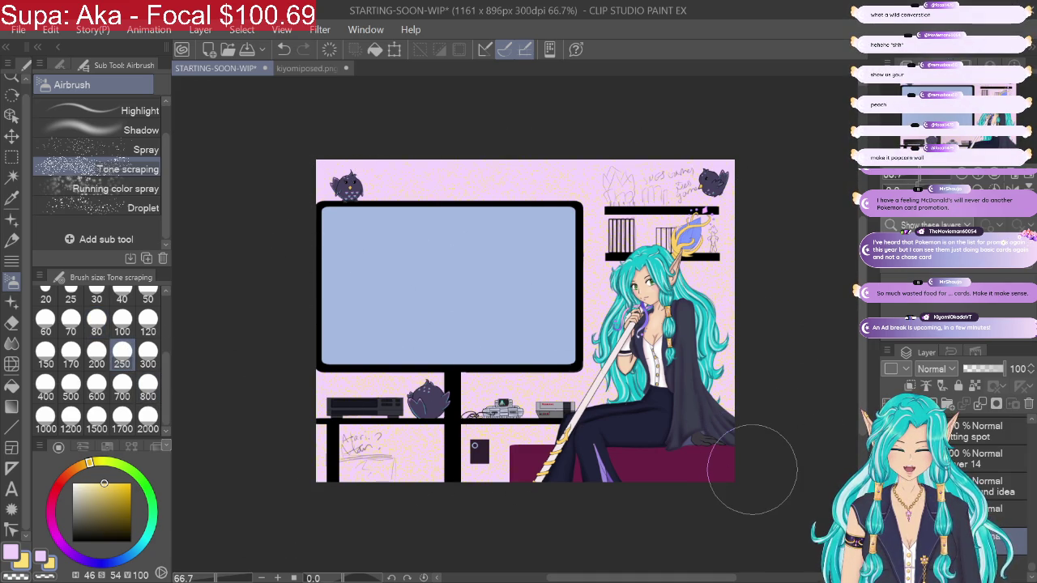
click(284, 49)
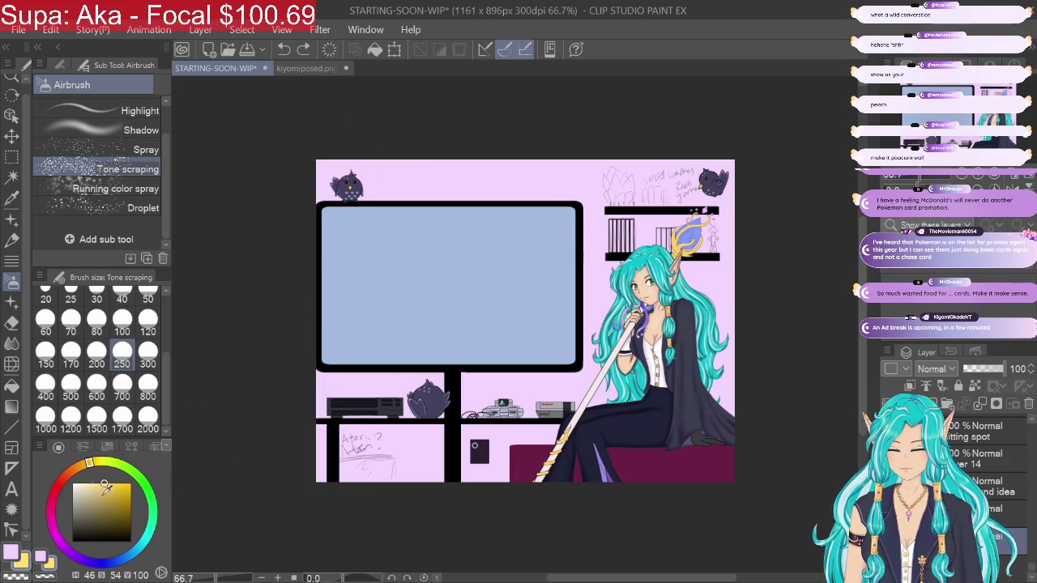
click(67, 550)
click(111, 509)
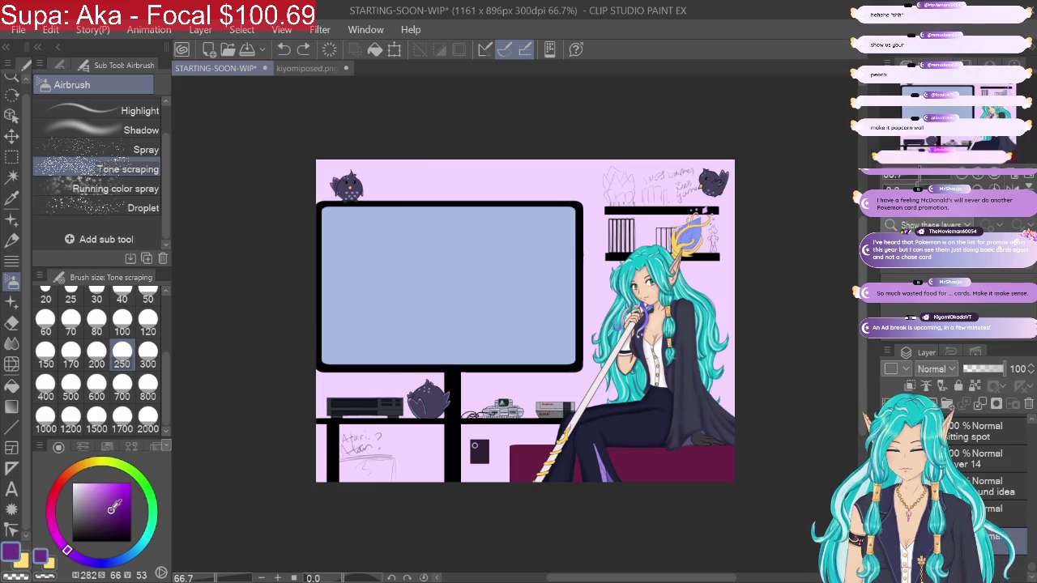
drag(286, 181, 712, 195)
drag(616, 202, 721, 276)
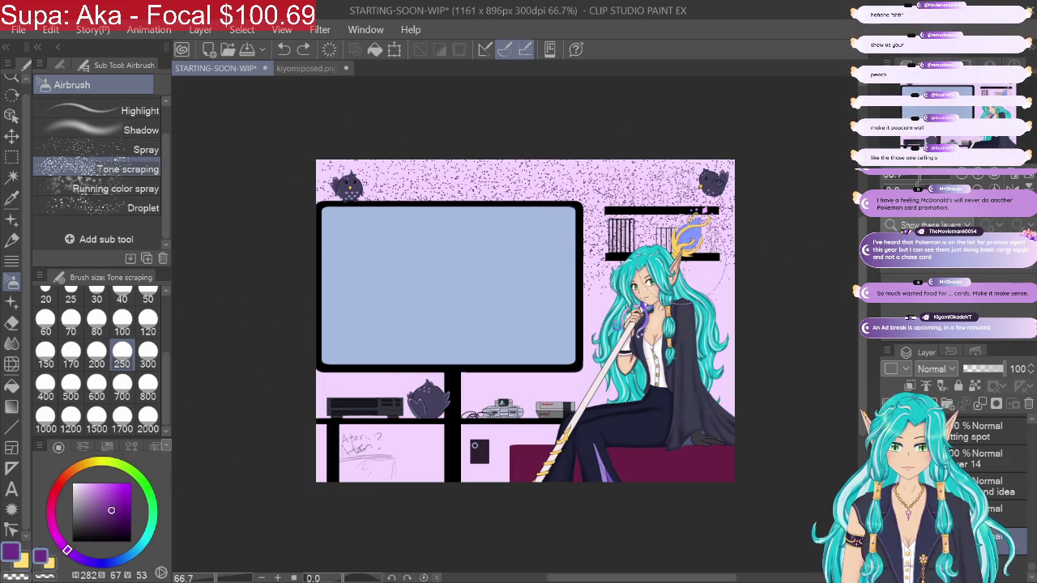
click(283, 49)
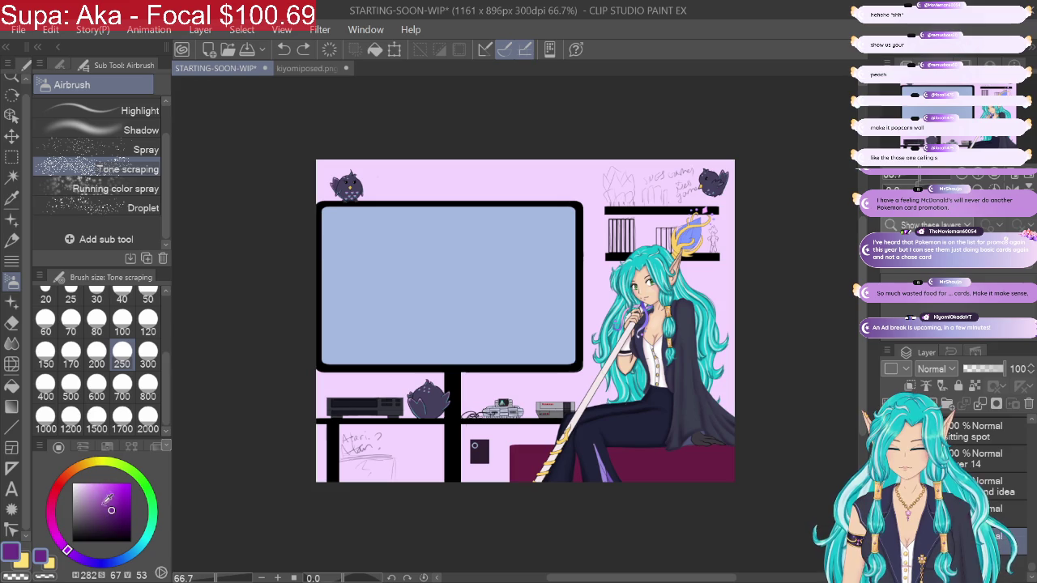
drag(106, 496, 96, 486)
drag(305, 195, 766, 219)
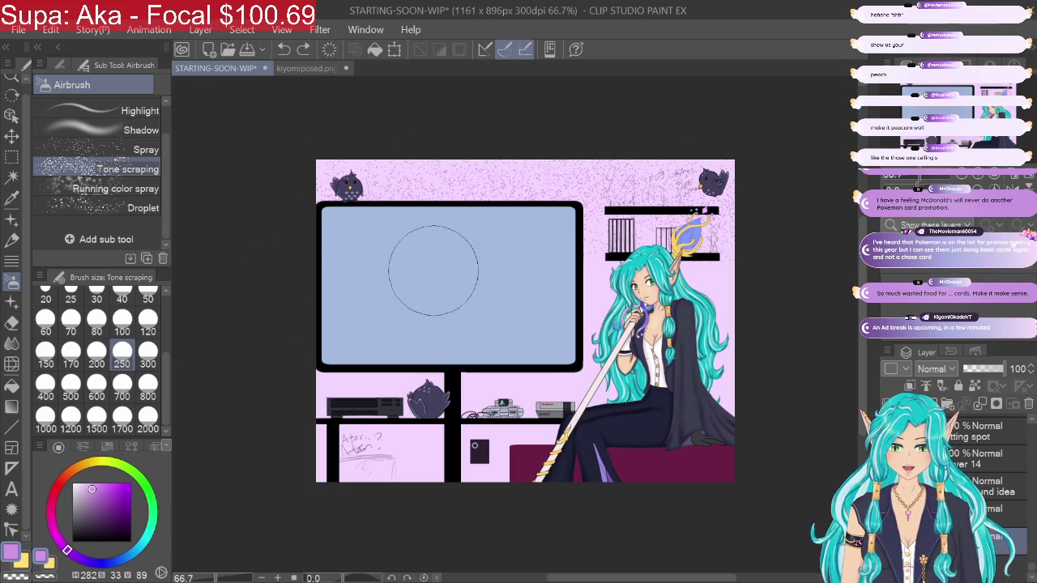
mouse_move(768, 284)
mouse_down()
mouse_move(270, 370)
mouse_move(498, 371)
mouse_move(736, 431)
mouse_move(772, 465)
mouse_up()
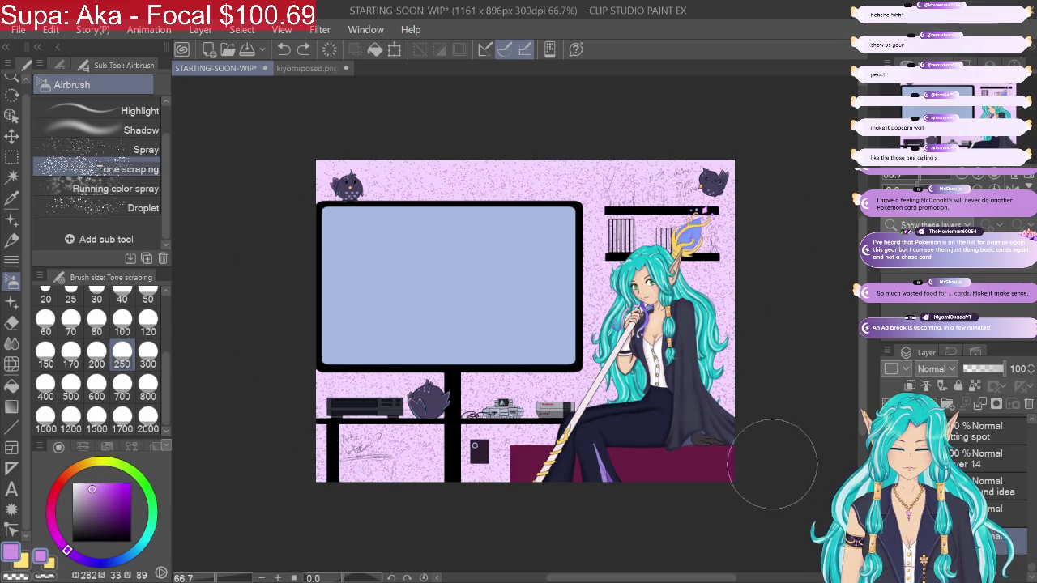
click(284, 49)
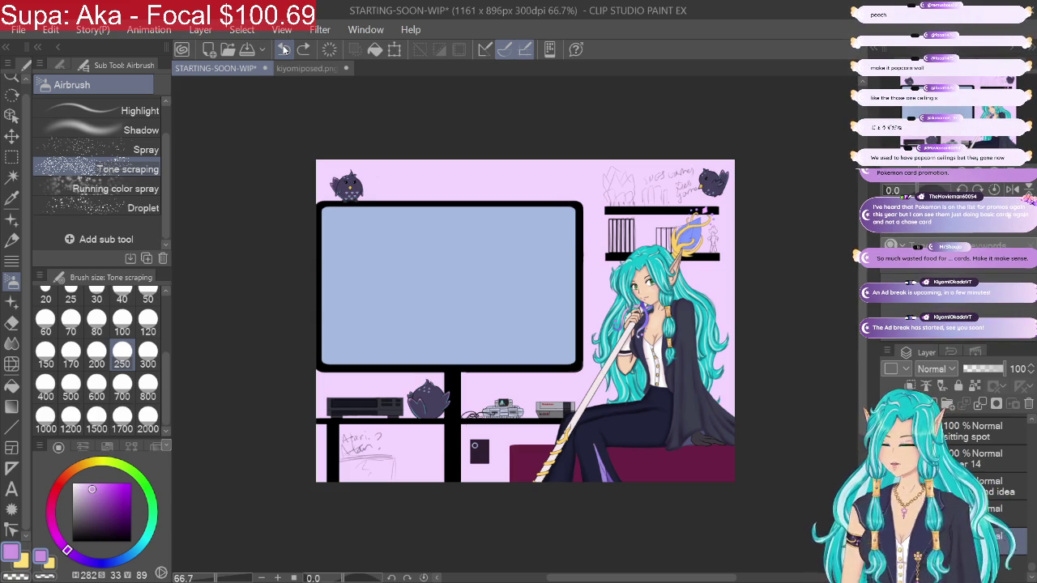
click(303, 50)
key(u)
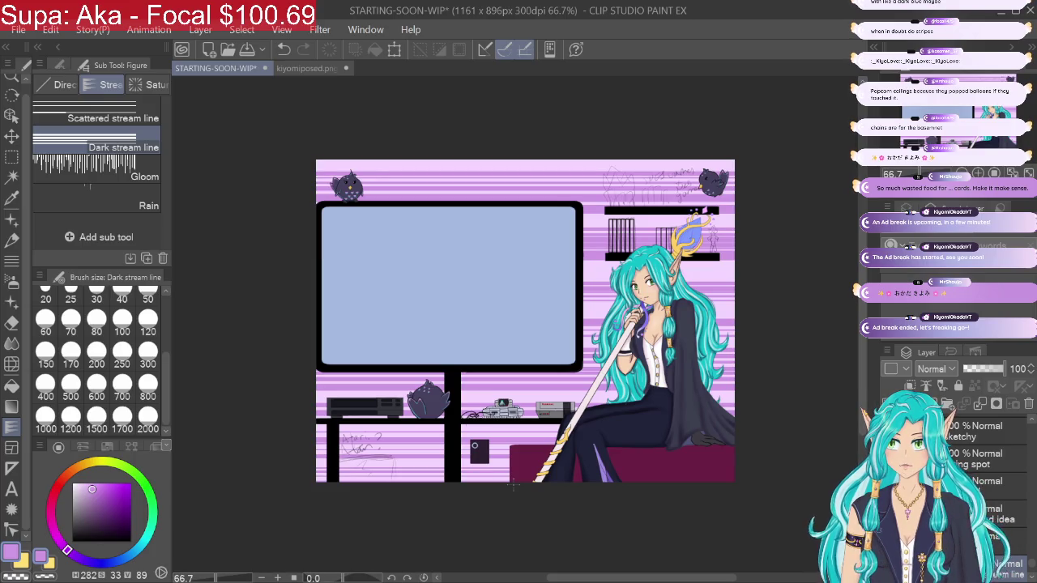
click(283, 49)
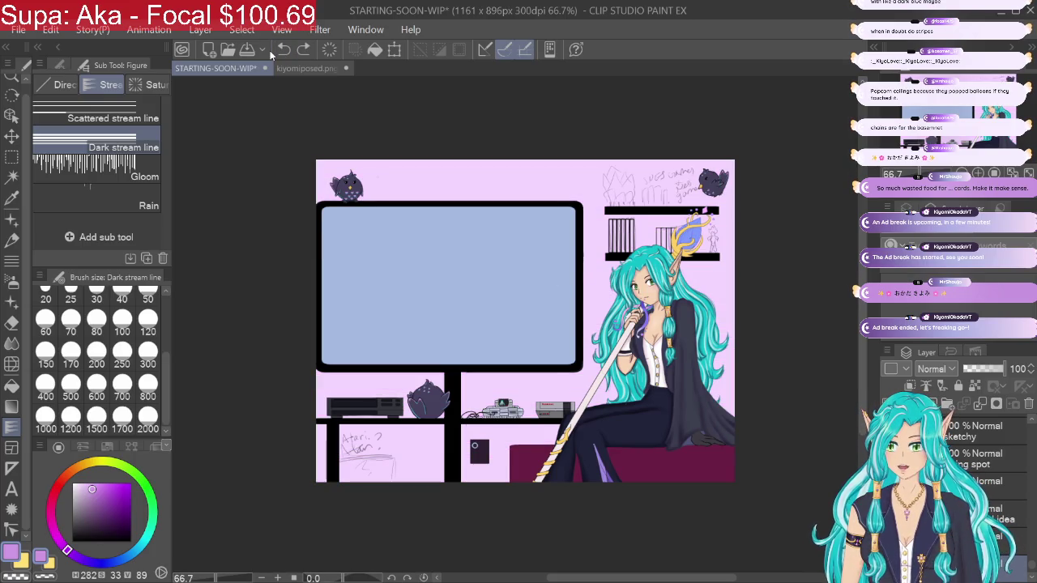
click(93, 561)
drag(100, 501, 92, 527)
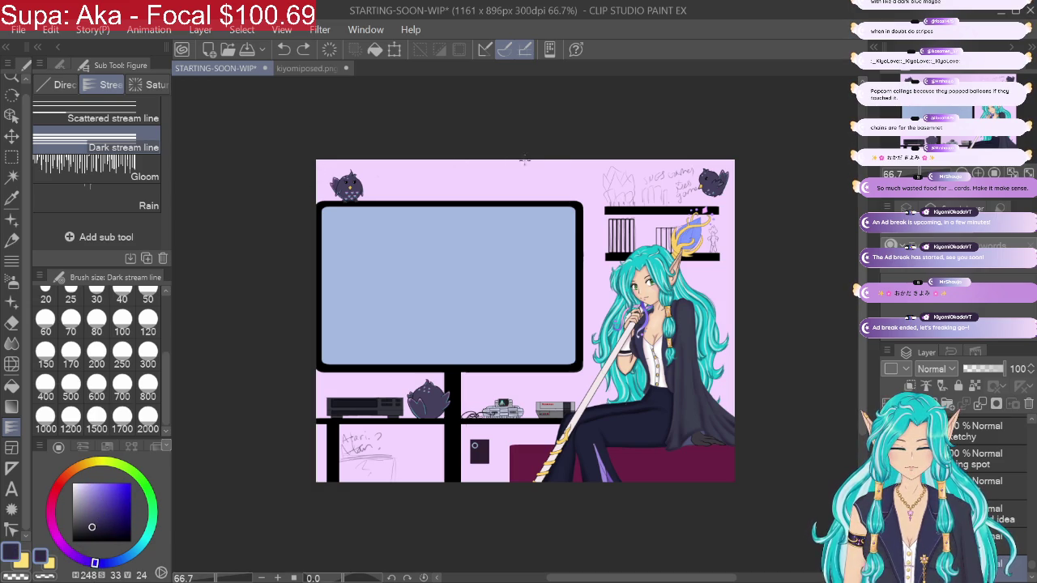
drag(542, 160, 526, 437)
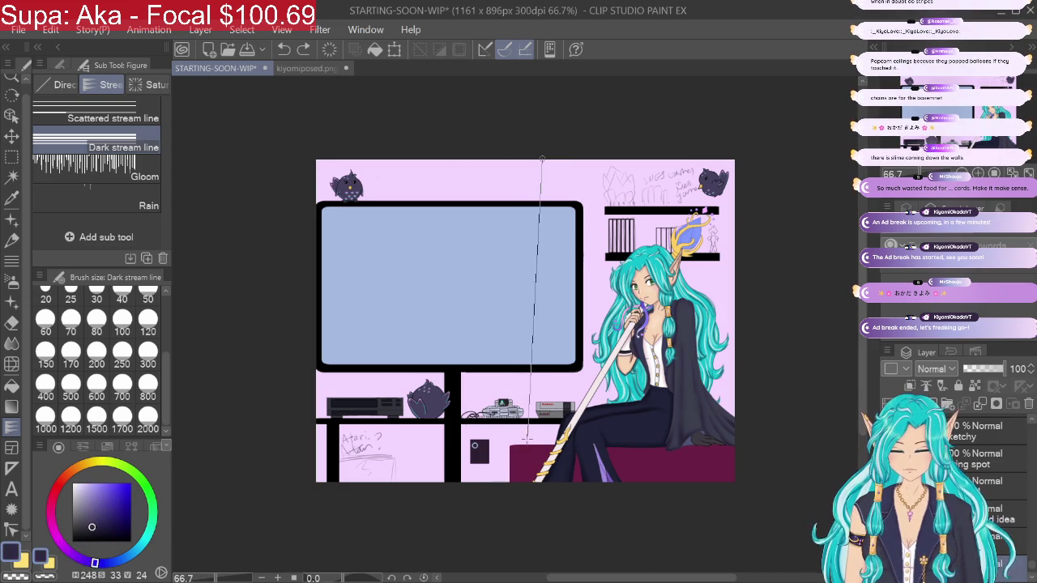
drag(526, 437, 536, 486)
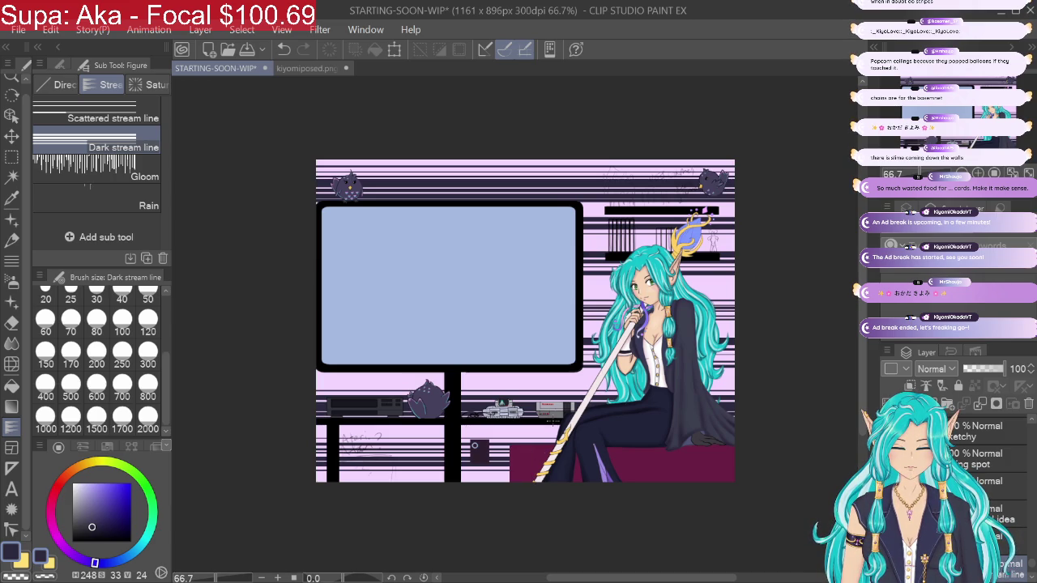
click(283, 49)
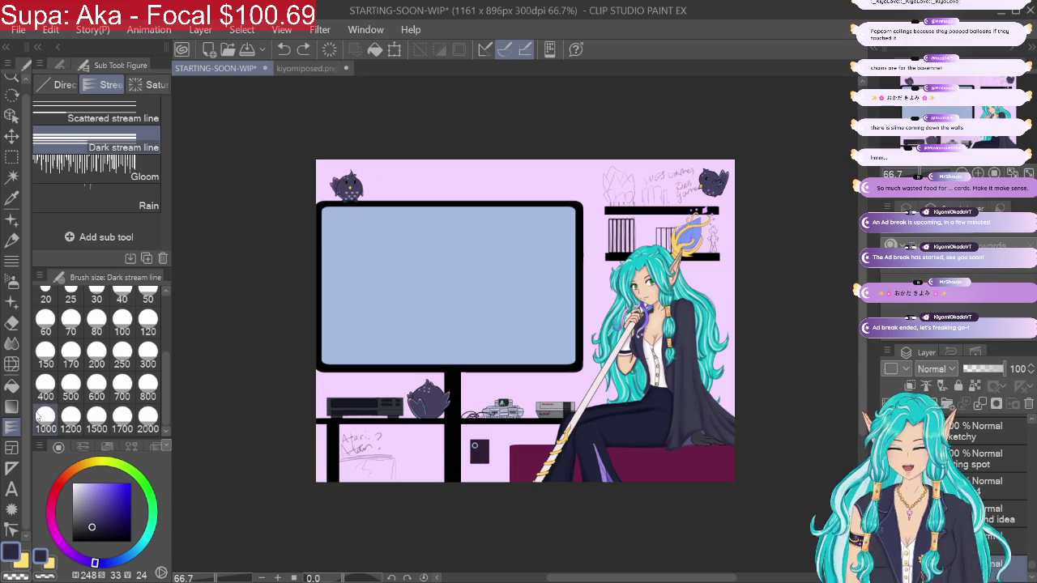
click(101, 507)
drag(101, 508, 95, 513)
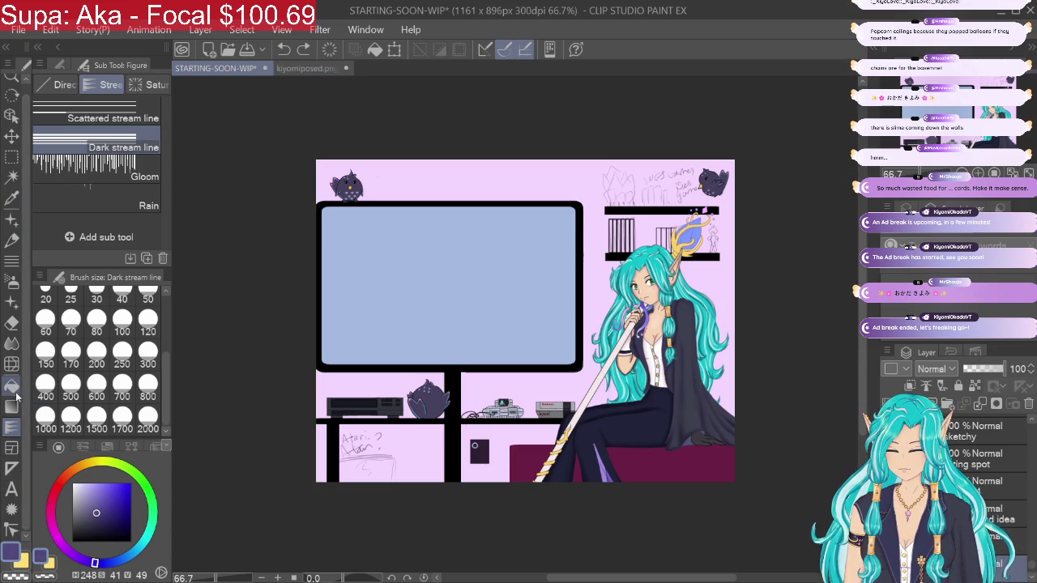
Step: Set the Fill tool to reference the current layer only, test a dark purple background fill, and undo
click(12, 387)
click(146, 137)
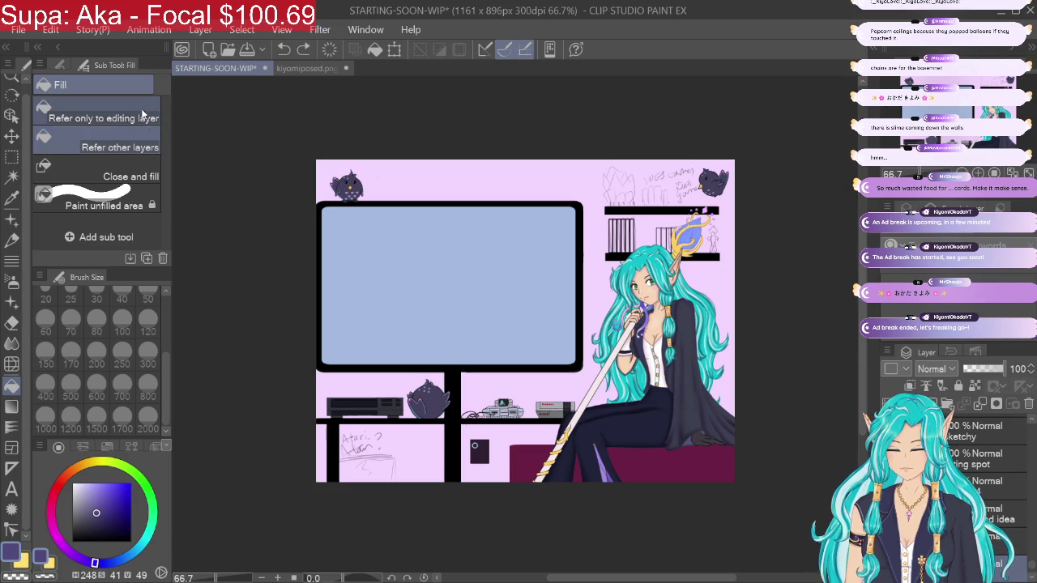
click(121, 113)
click(554, 168)
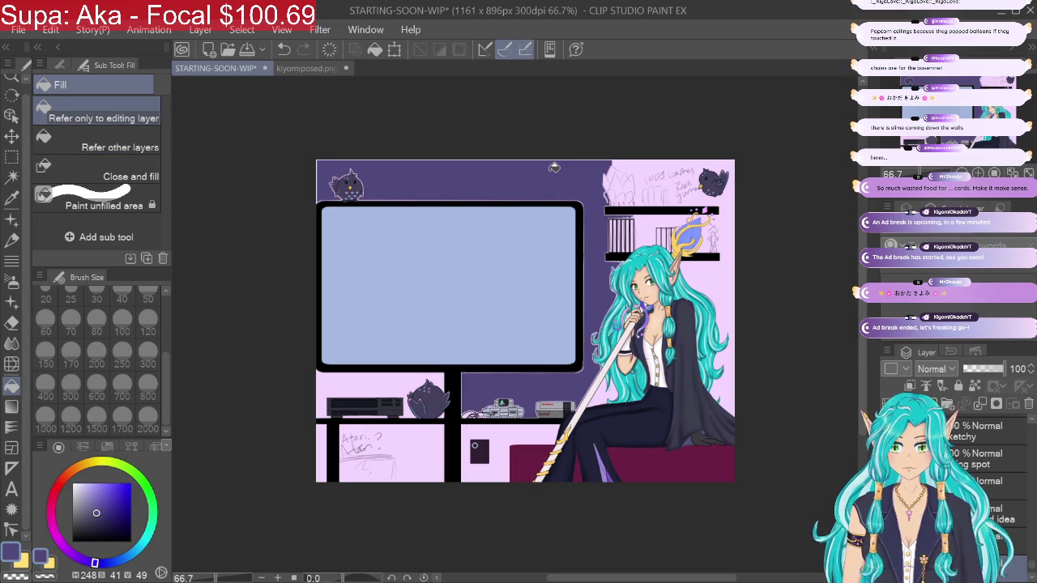
click(283, 49)
Step: Try the close-and-fill mode, return to current-layer filling, test-fill around the TV, and undo
click(138, 173)
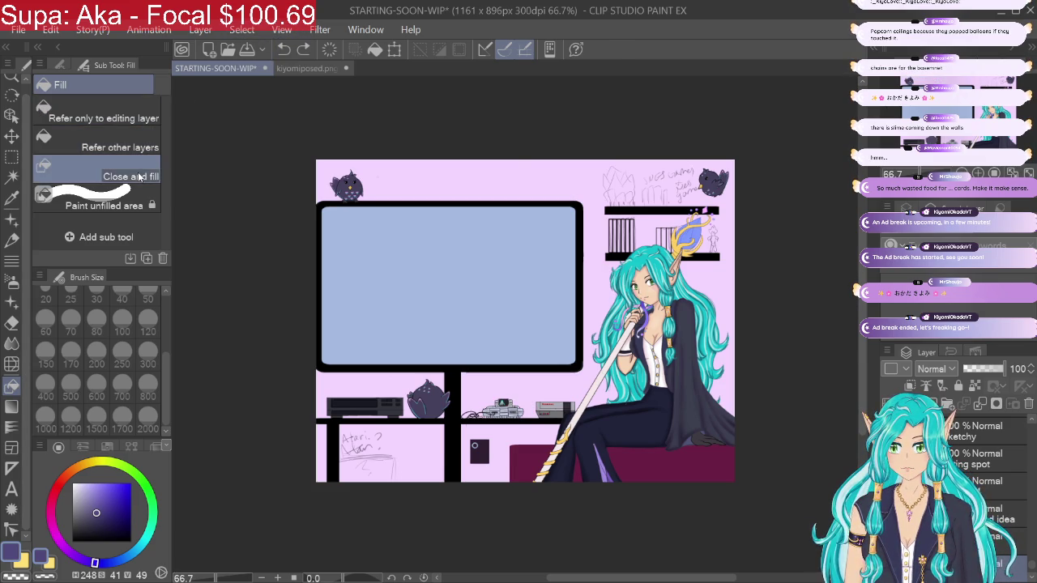
click(128, 103)
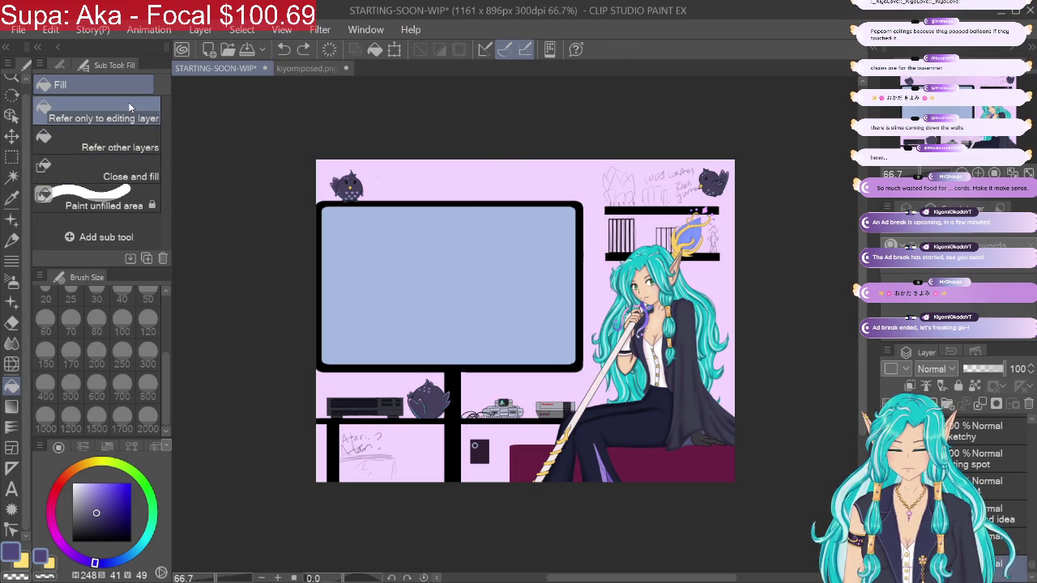
click(471, 179)
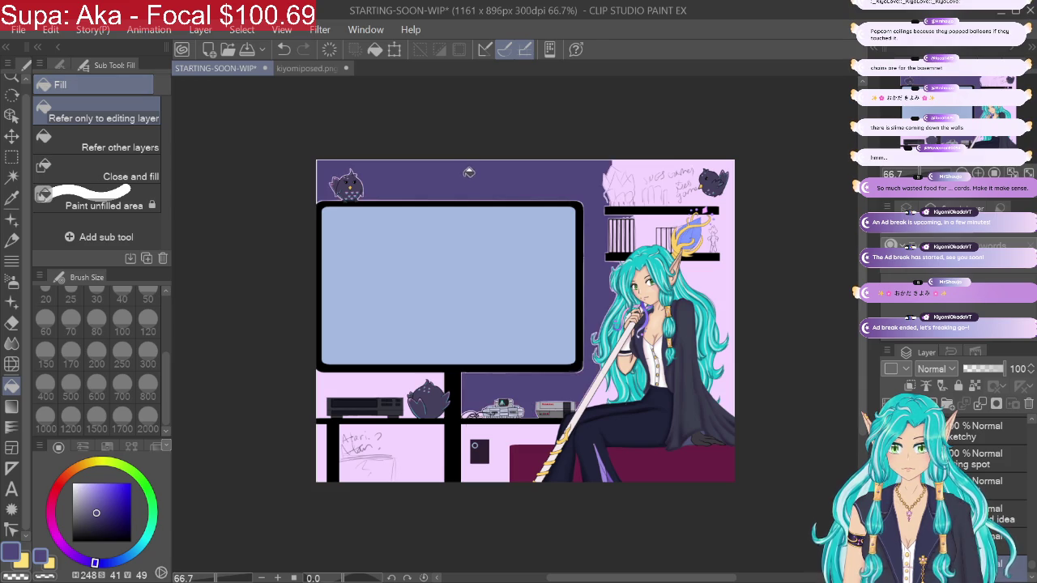
click(284, 49)
Step: Turn off Apply to connected pixels only in Tool property, test-fill the background, and undo
drag(1031, 566, 1031, 571)
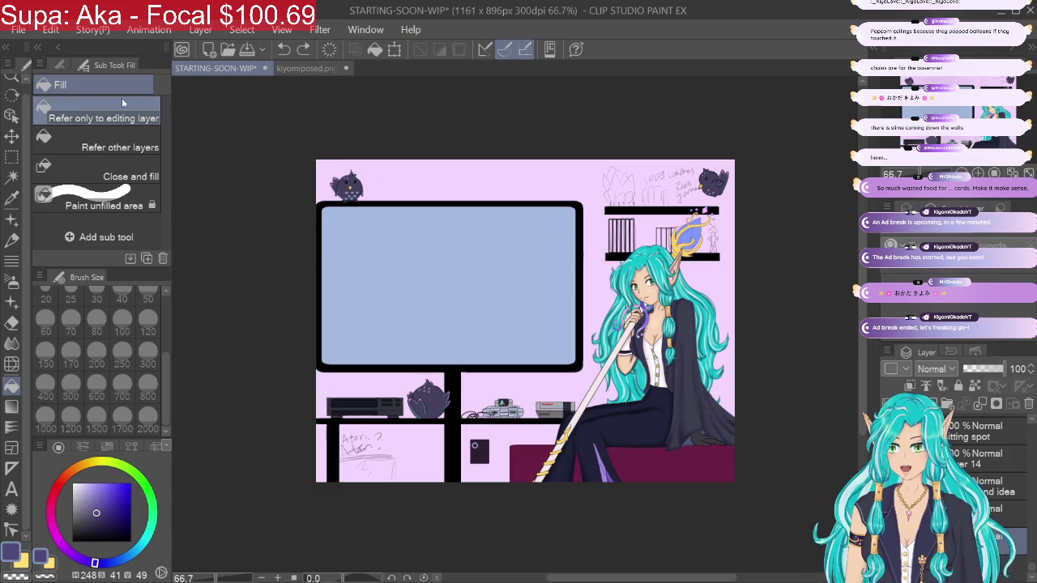
click(59, 65)
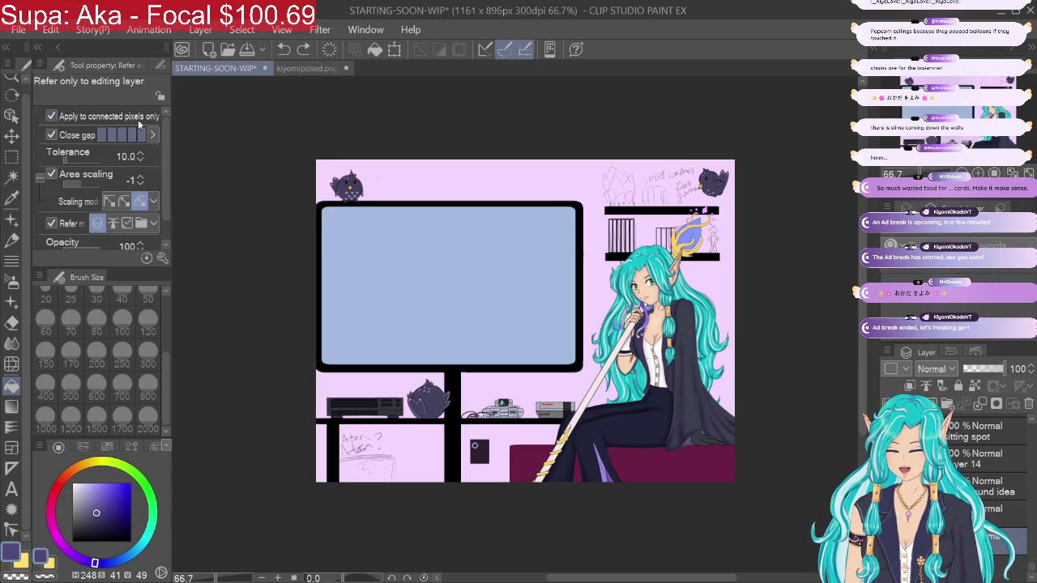
click(52, 116)
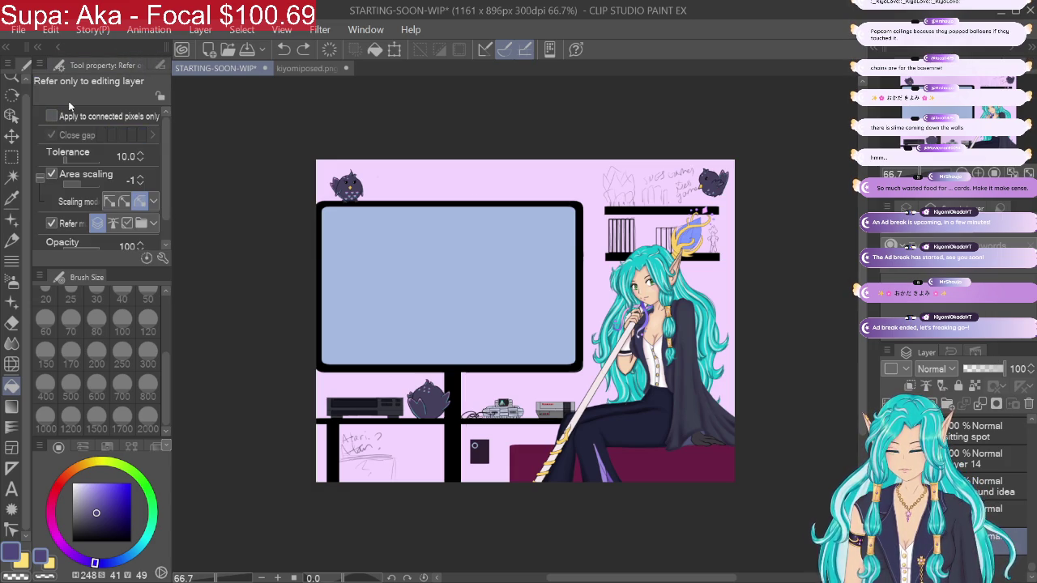
click(473, 166)
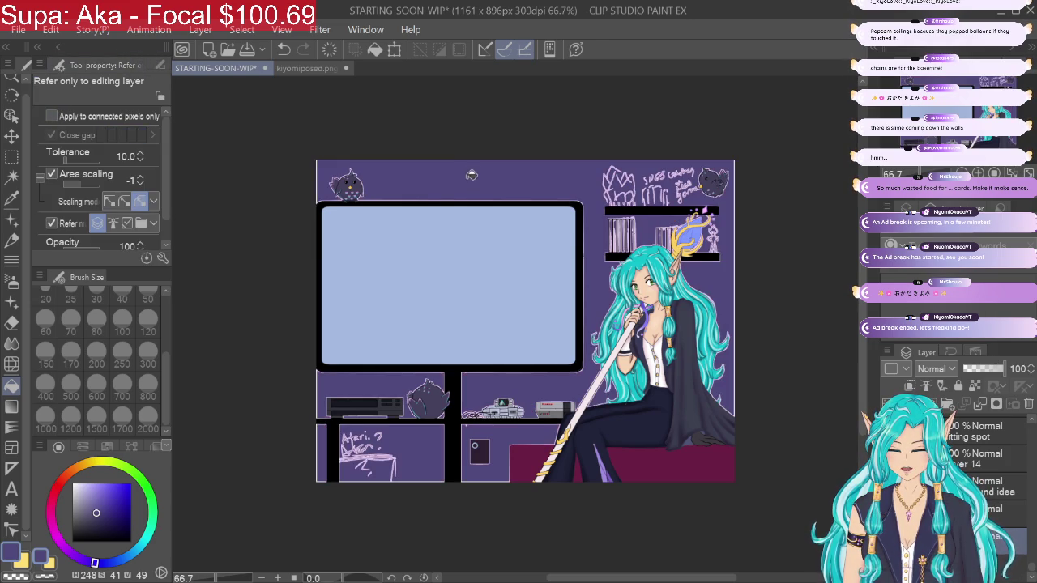
click(283, 50)
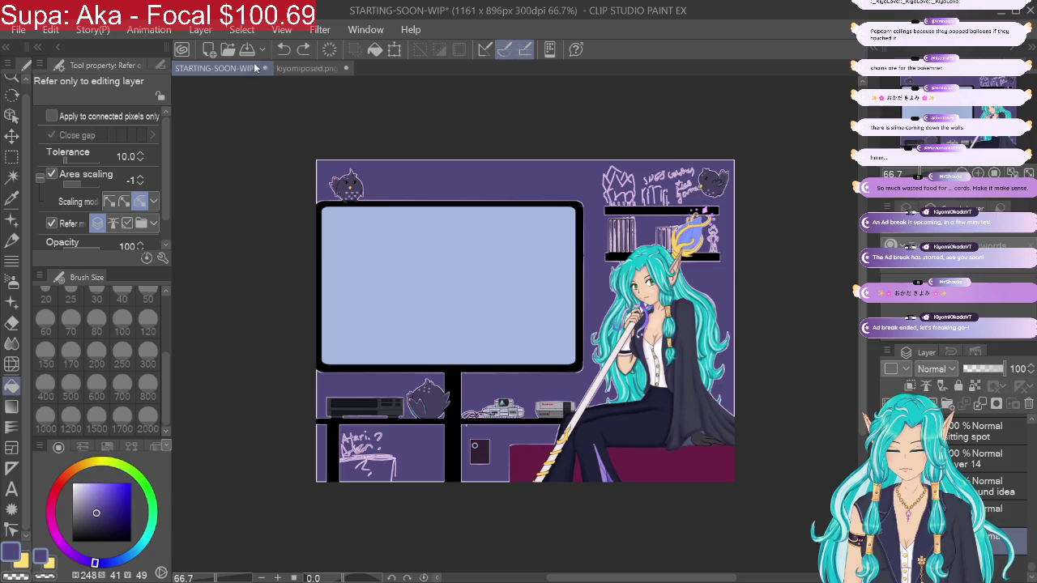
Step: Turn off Refer multiple and Area scaling, test-filling and undoing the background after each
click(52, 223)
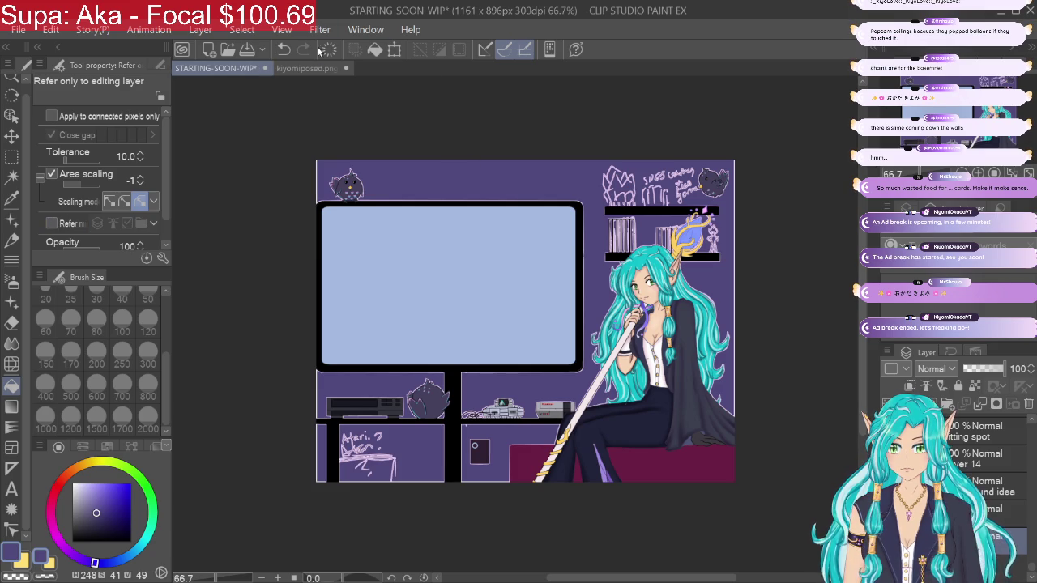
click(285, 47)
click(422, 163)
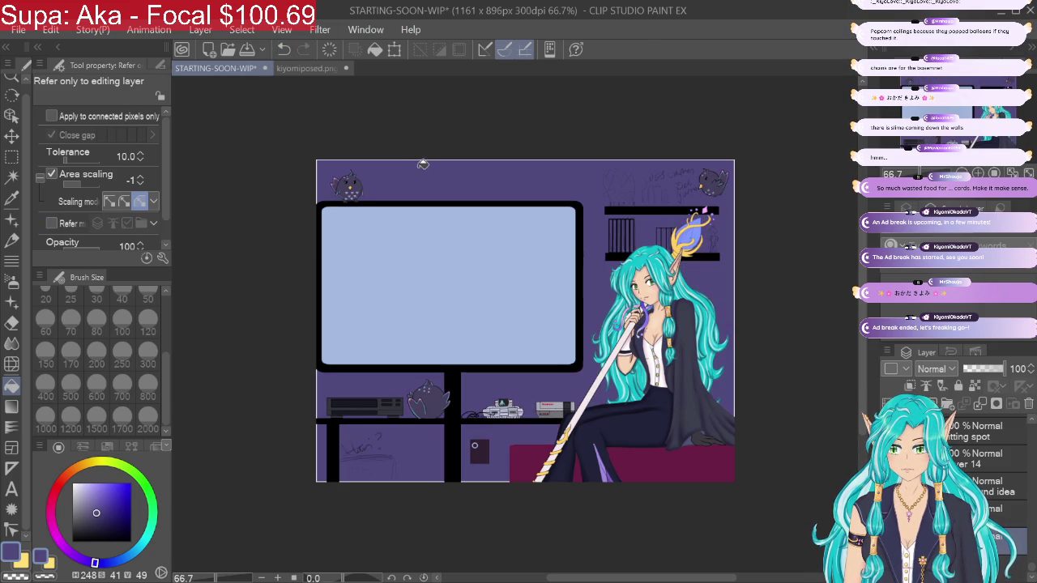
click(285, 48)
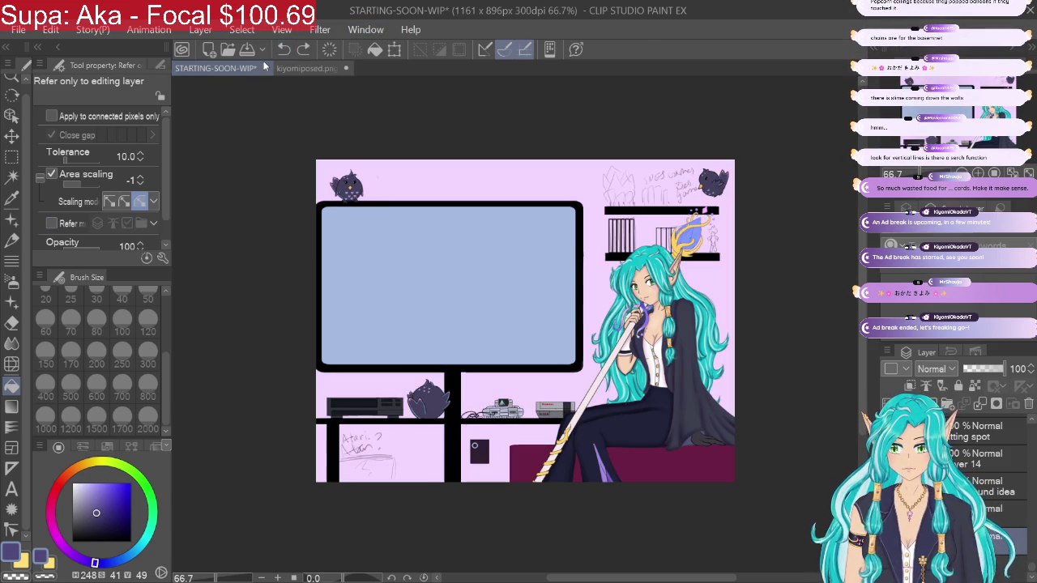
click(52, 174)
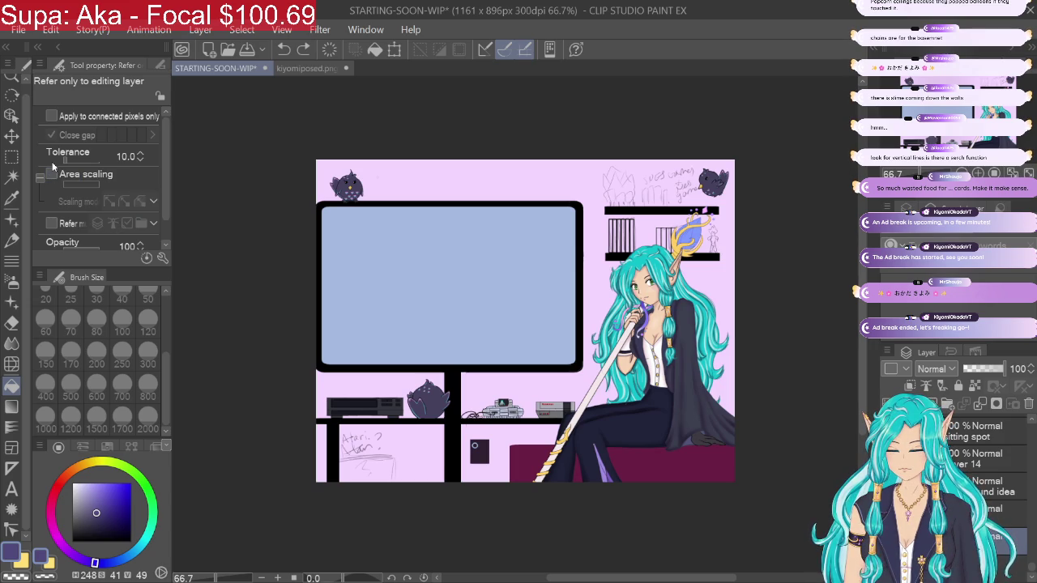
click(518, 175)
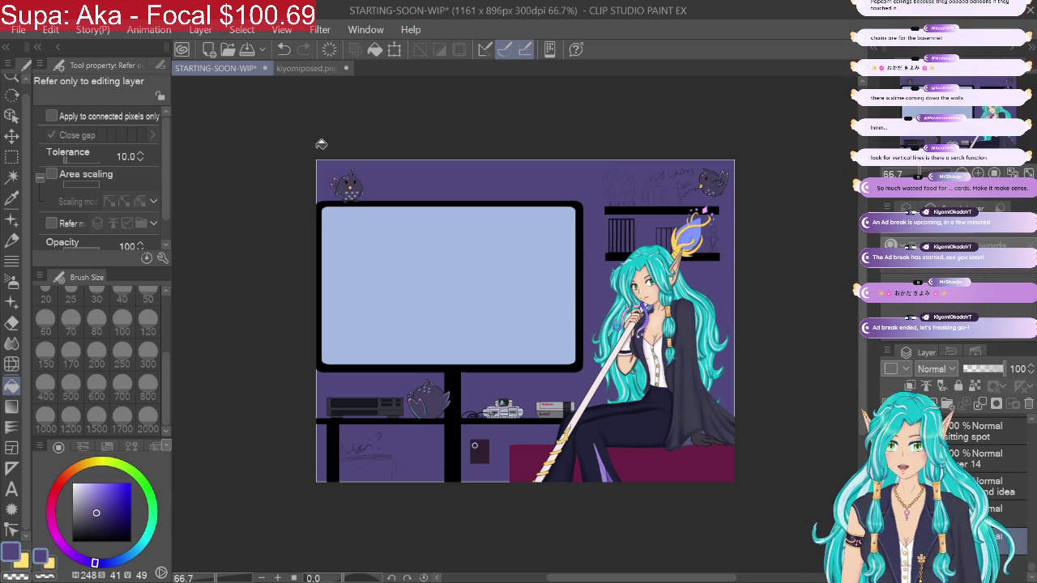
click(285, 47)
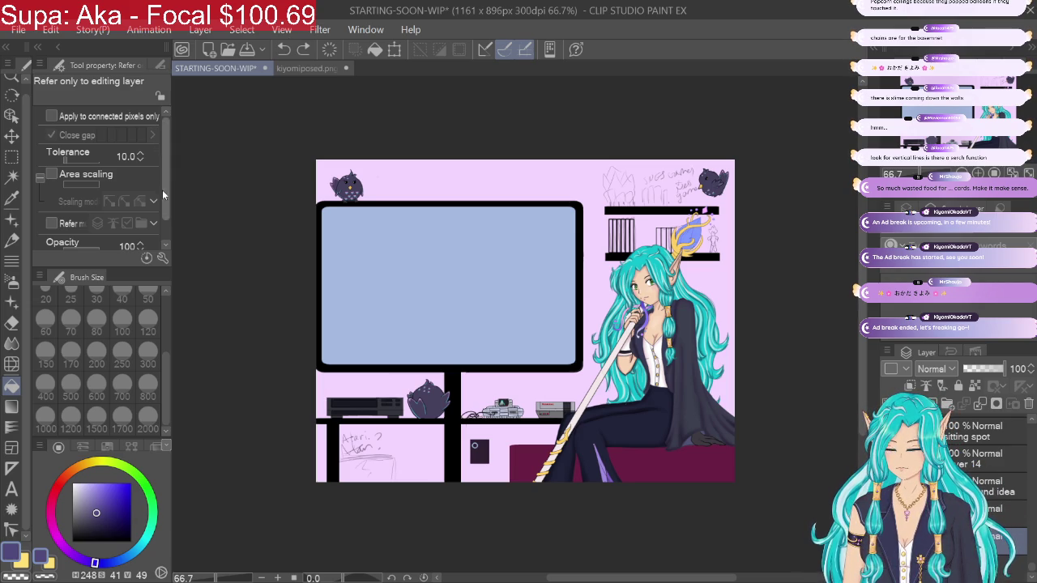
Step: Fill the background with dark purple and undo it
scroll(160, 162, down, 1)
click(52, 242)
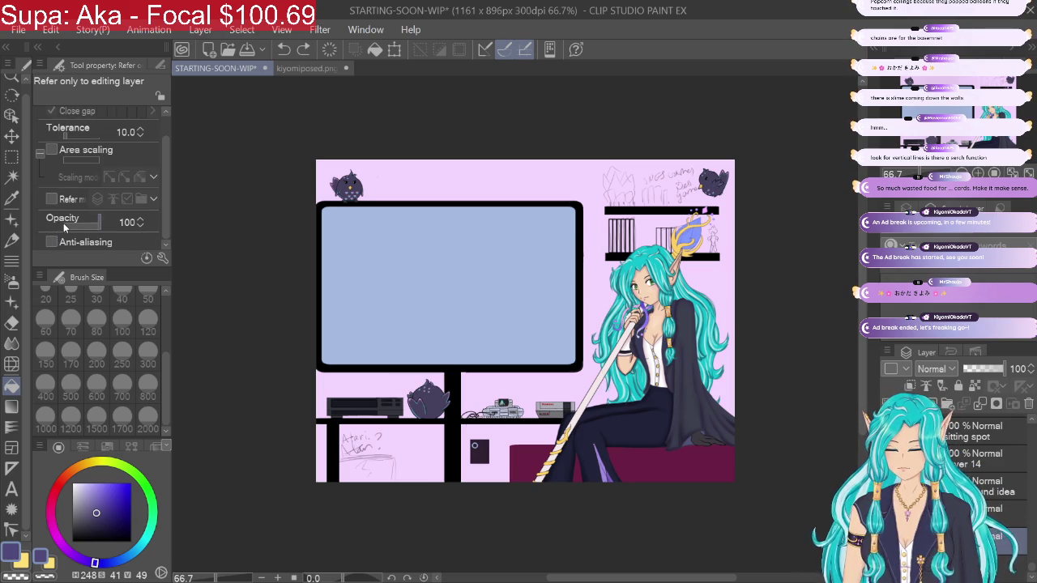
click(406, 172)
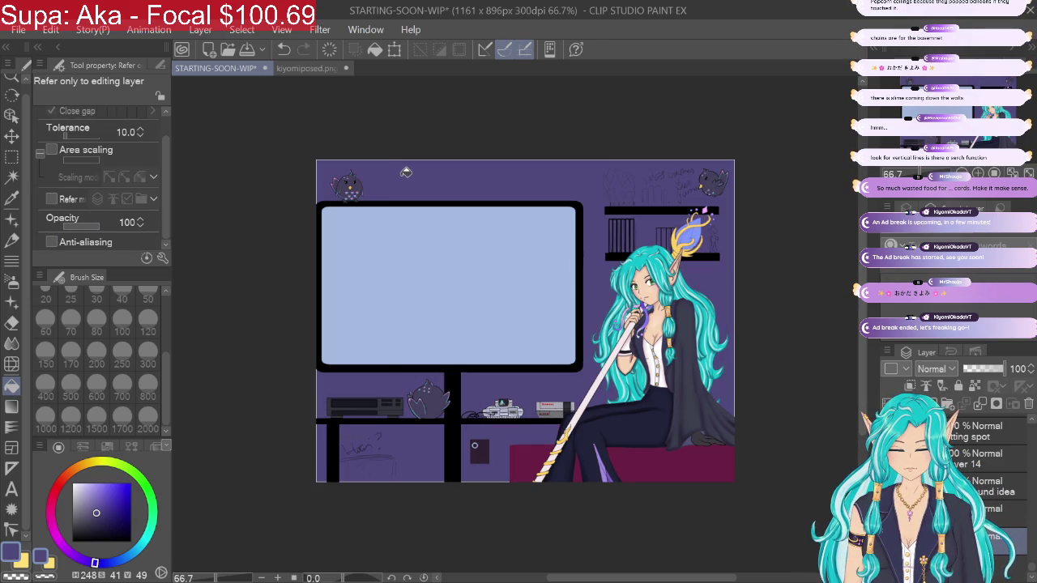
click(284, 48)
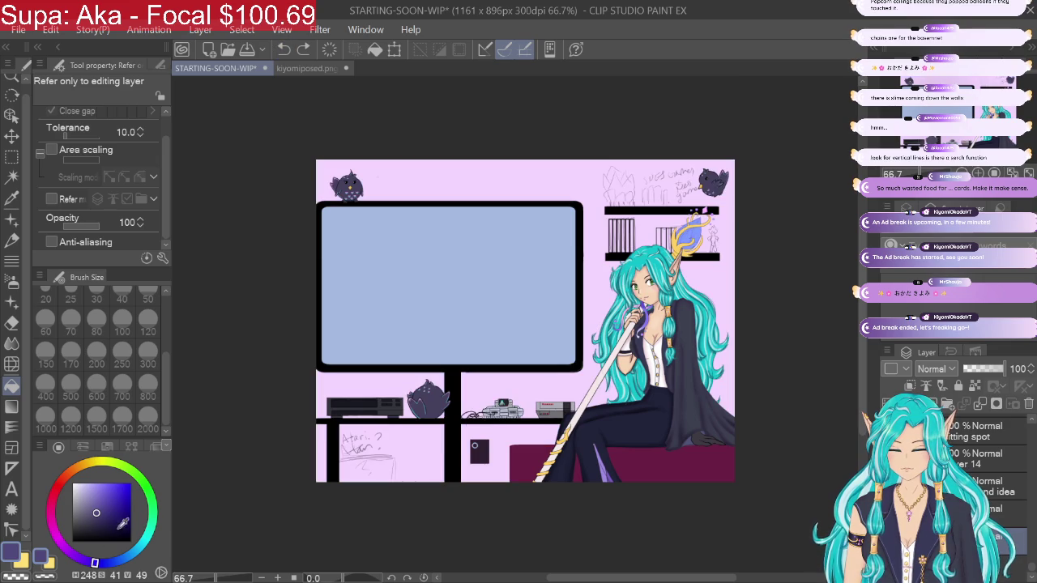
Step: Try an even darker purple fill, undo it, then fill the background very pale lavender
click(120, 520)
click(368, 170)
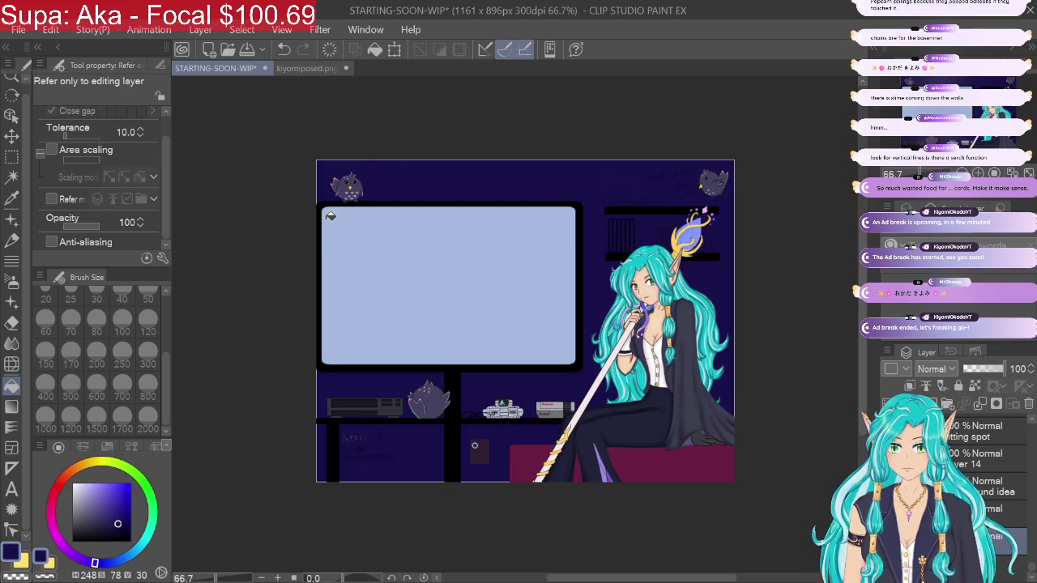
click(284, 48)
click(88, 481)
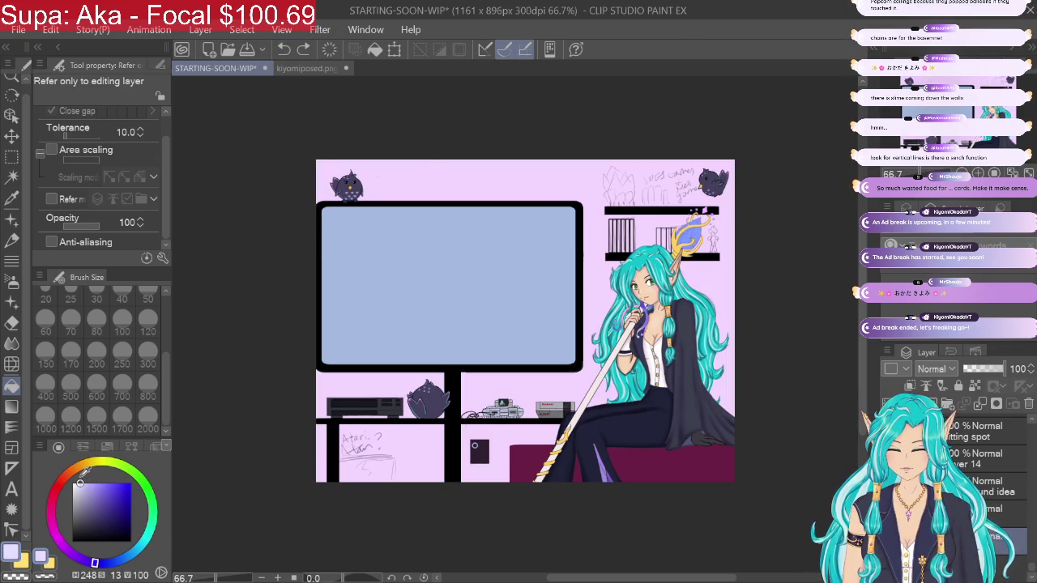
click(424, 170)
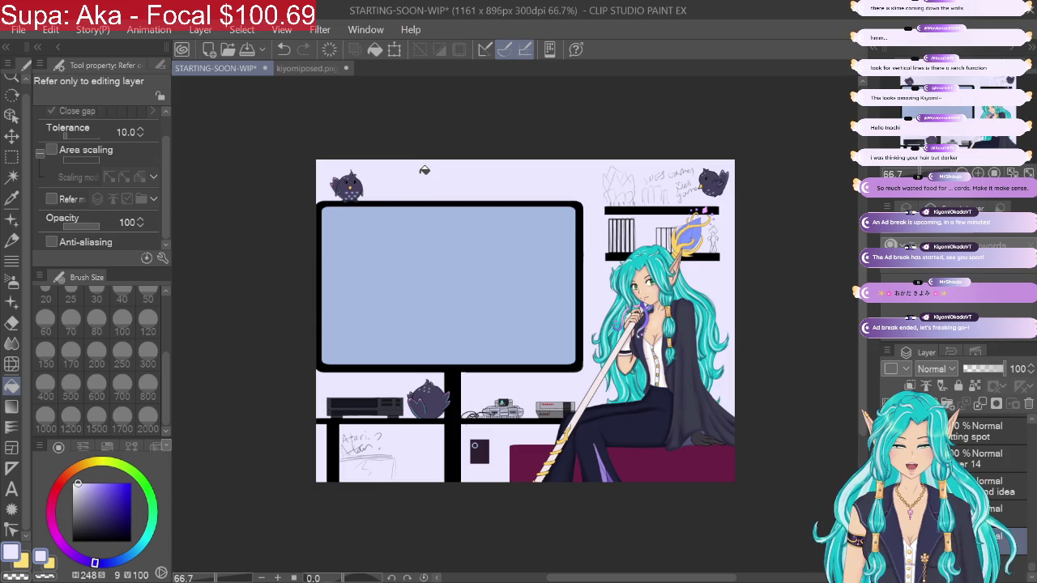
Step: Sample the teal of the elf's hair, darken it, and fill the background with it
click(12, 197)
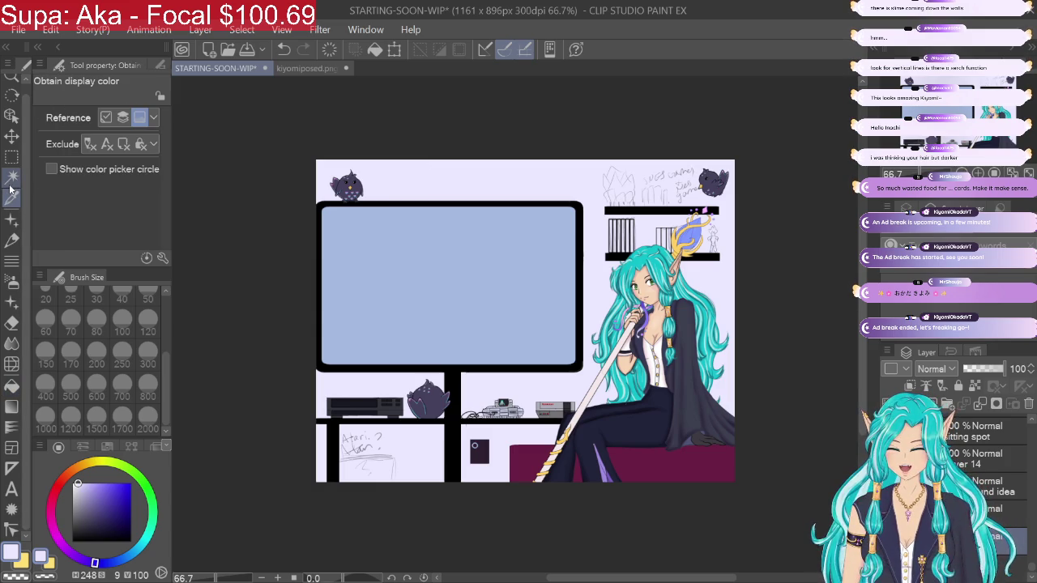
click(648, 252)
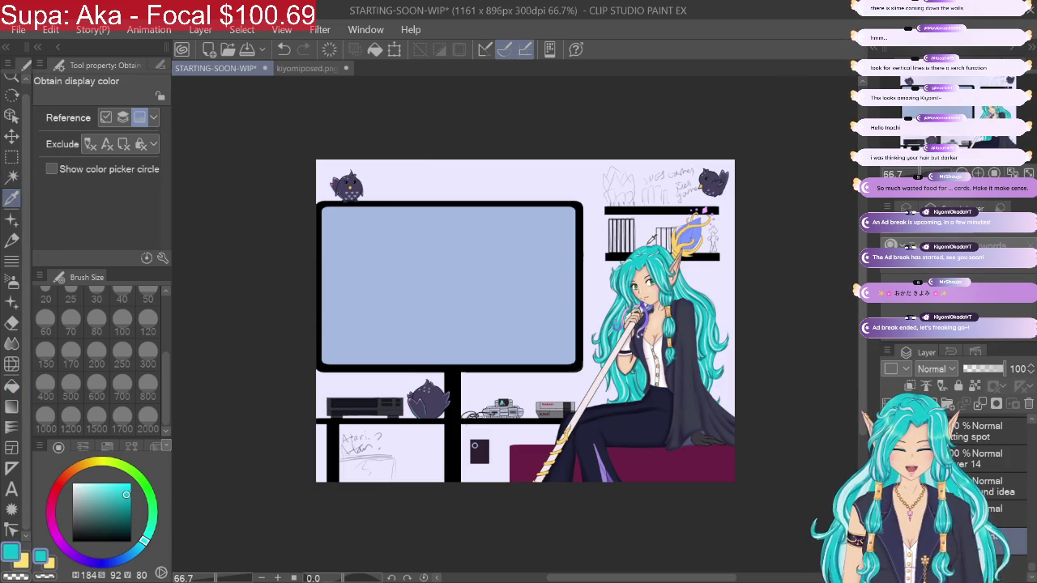
drag(127, 491, 121, 512)
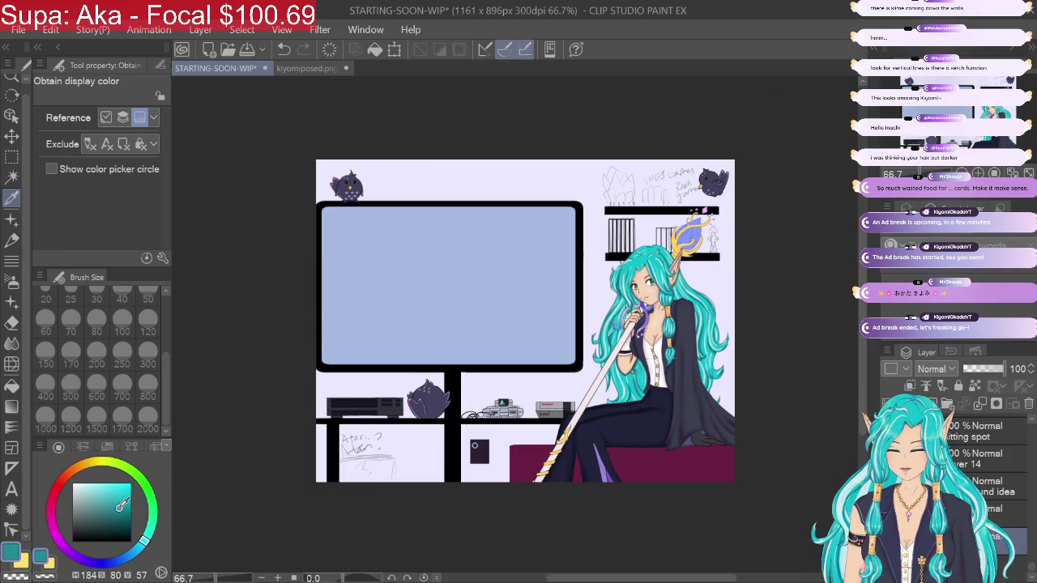
click(12, 385)
click(459, 174)
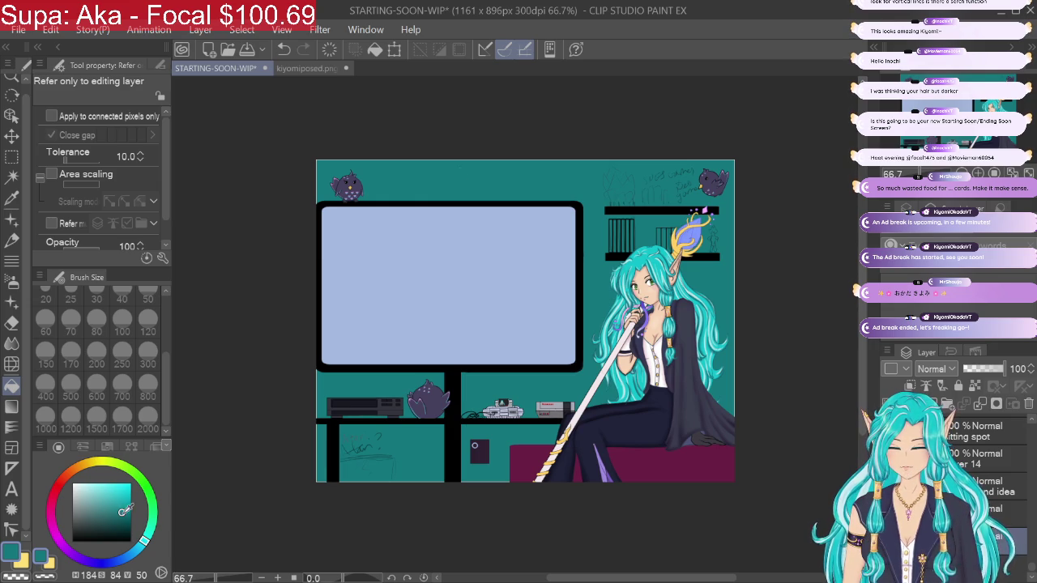
Step: Refill the background with darker, deeper, then lighter greyer shades of teal
drag(123, 512, 120, 524)
click(427, 174)
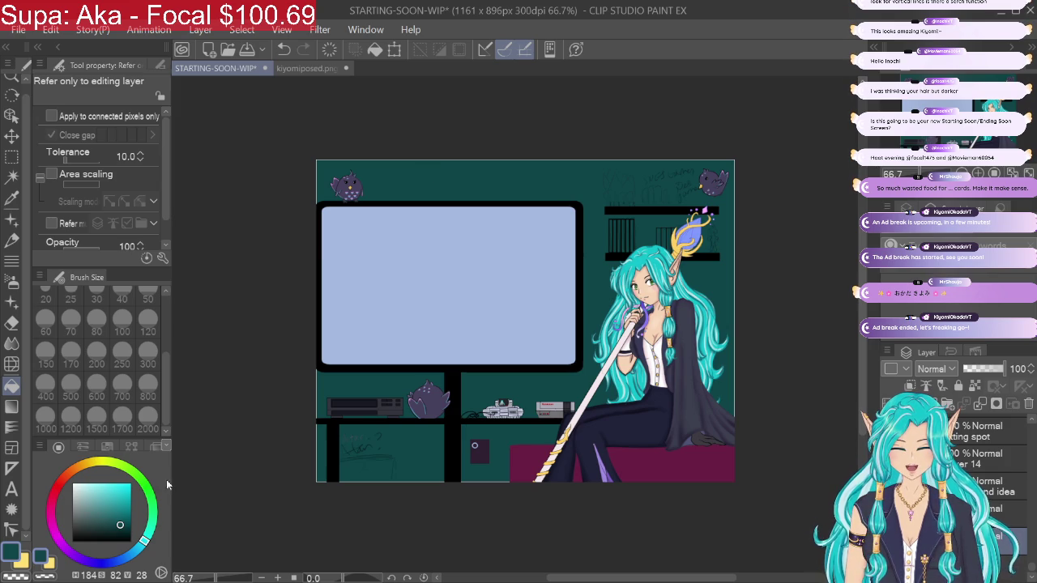
drag(113, 530, 129, 526)
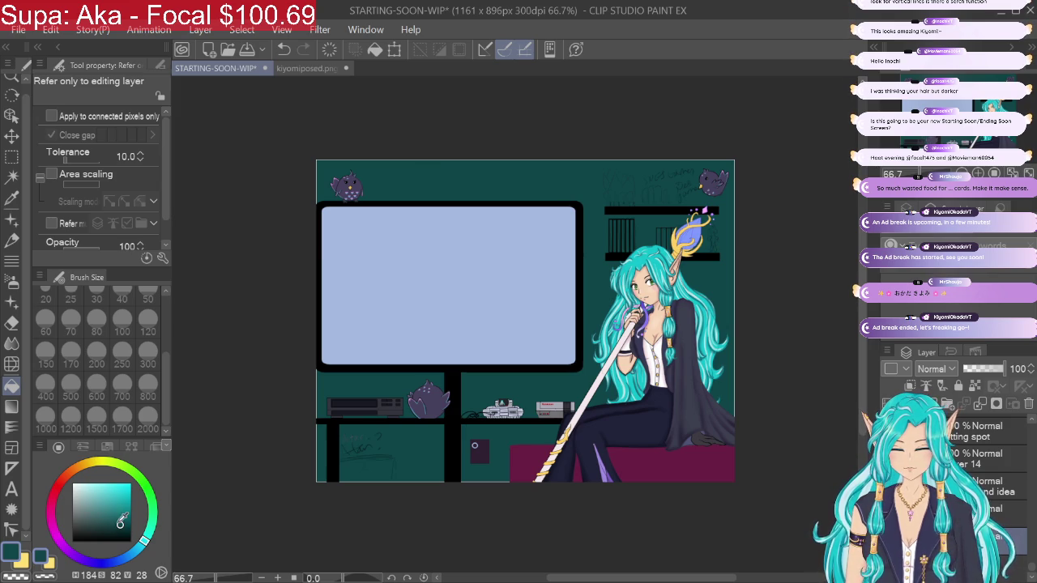
click(466, 168)
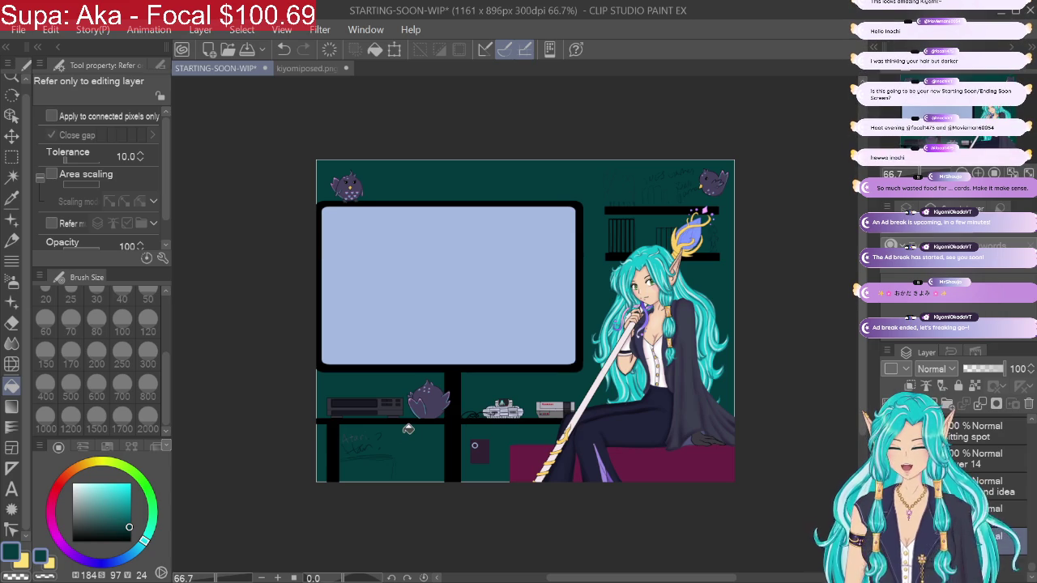
click(95, 524)
click(403, 375)
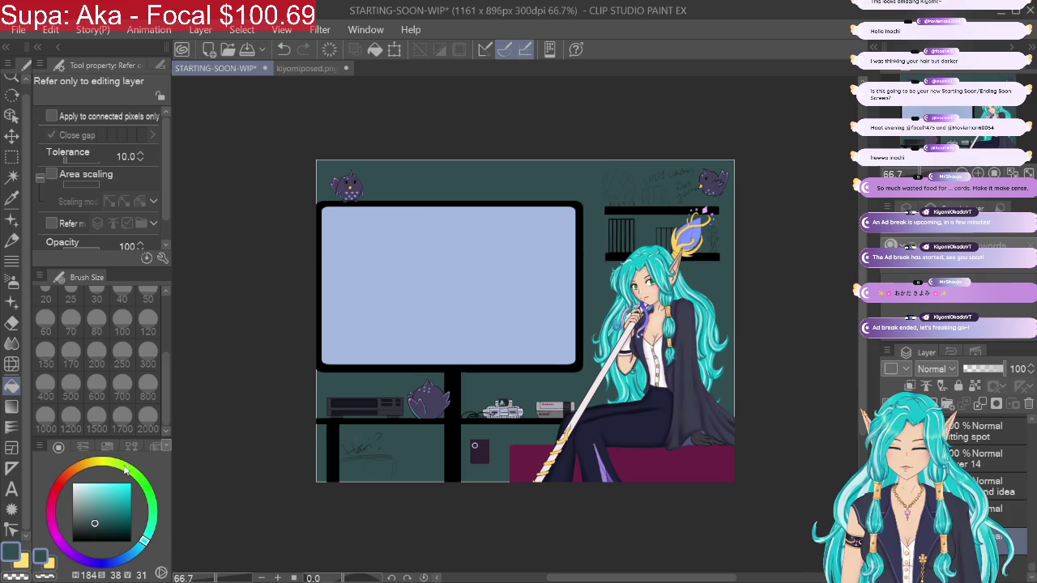
Step: Test green, dark purple-blue and greyer blue fills on the background
click(147, 536)
drag(146, 536, 152, 503)
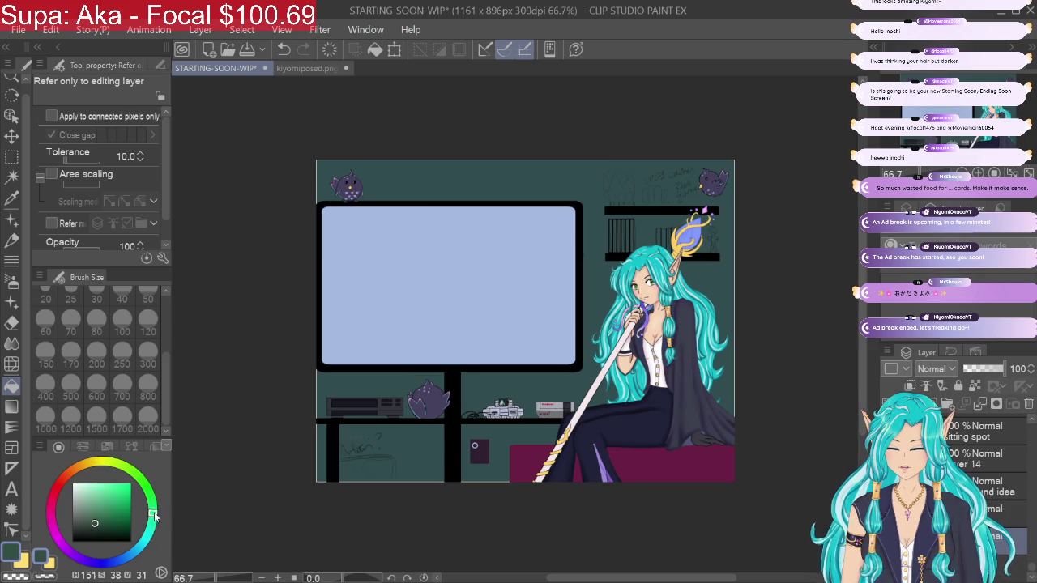
click(438, 167)
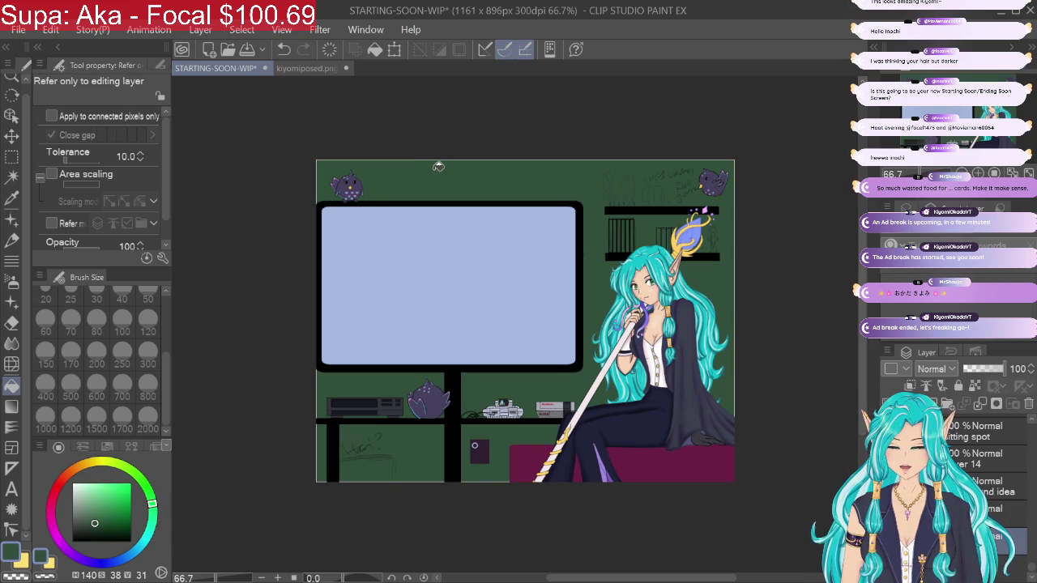
mouse_move(150, 507)
mouse_down()
mouse_move(119, 560)
mouse_move(106, 562)
mouse_move(124, 558)
mouse_up()
click(436, 186)
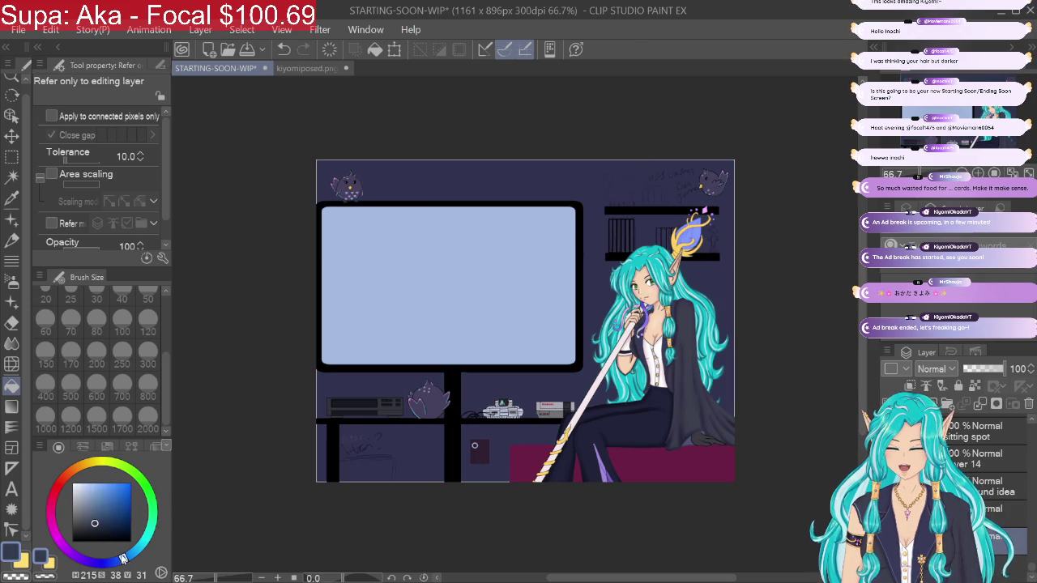
click(437, 181)
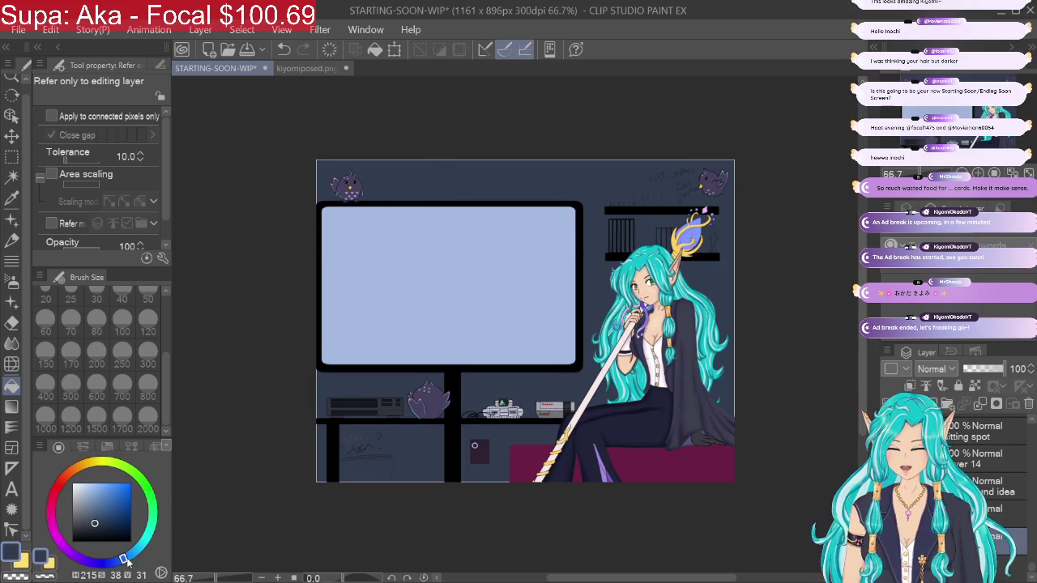
Step: Settle on a brighter, desaturated grey-teal background fill, nudged slightly toward teal
mouse_move(123, 558)
mouse_down()
mouse_move(103, 427)
mouse_move(112, 431)
mouse_up()
drag(104, 510, 81, 509)
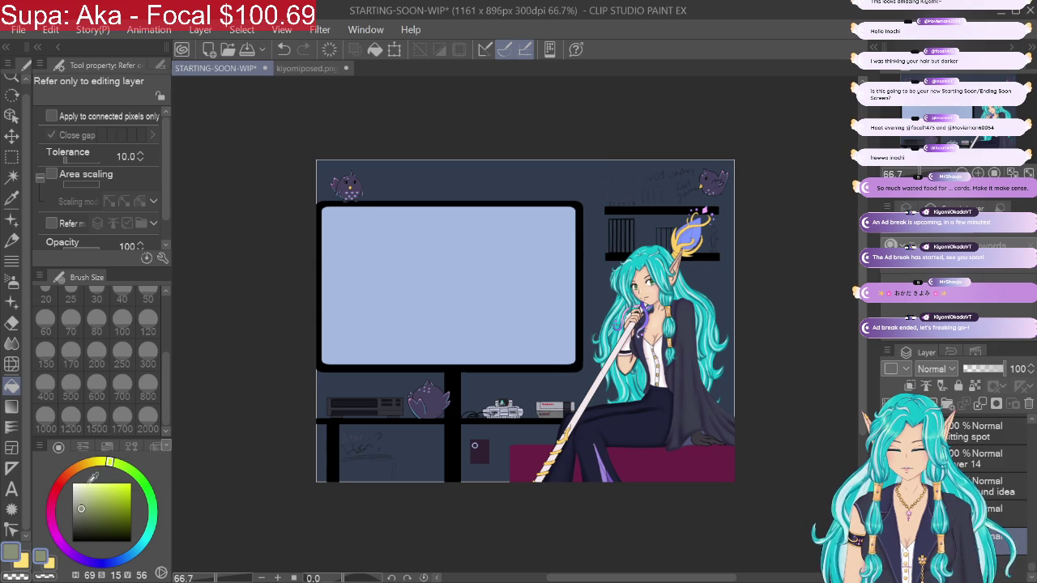
mouse_move(107, 463)
mouse_down()
mouse_move(154, 516)
mouse_move(150, 532)
mouse_up()
click(395, 168)
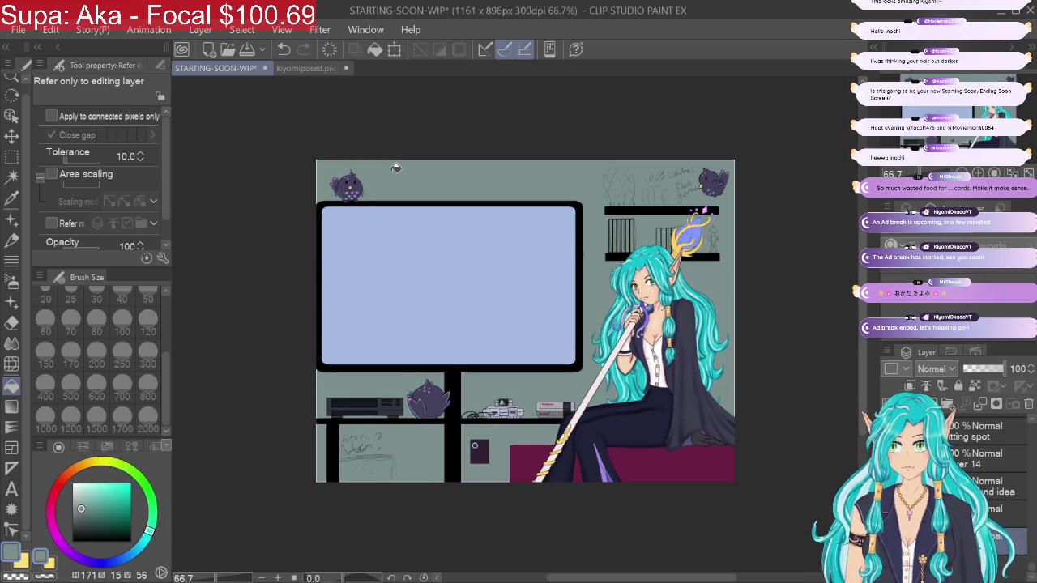
drag(150, 531, 142, 542)
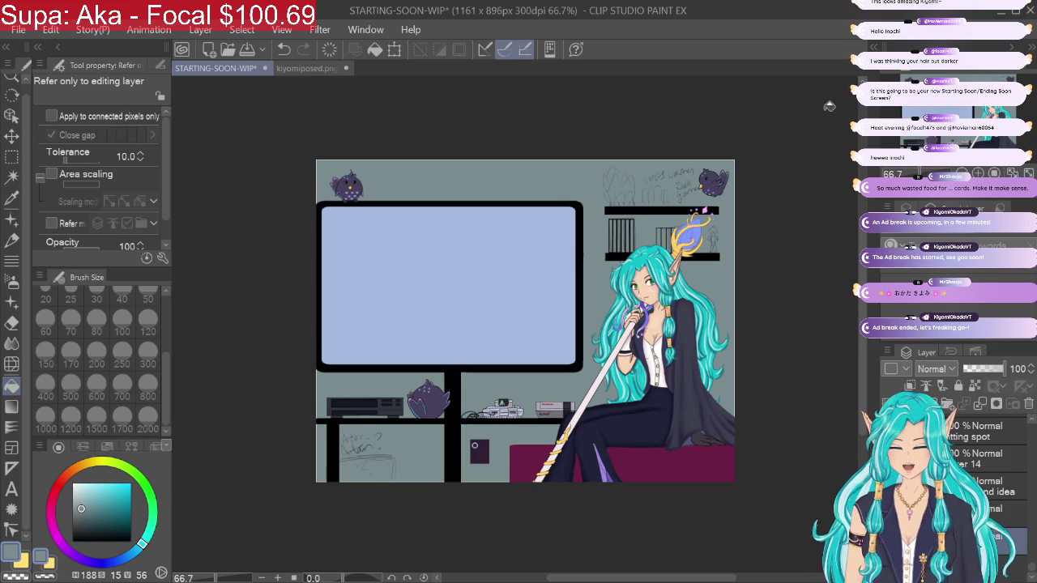
click(12, 342)
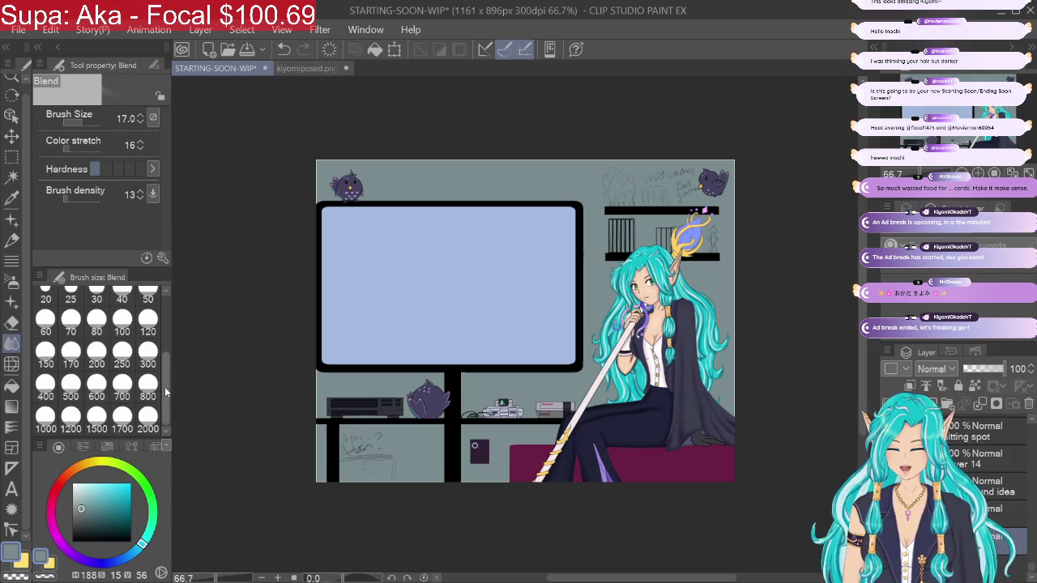
Step: Try two teal-to-yellow gradients over the background, then undo them
click(11, 407)
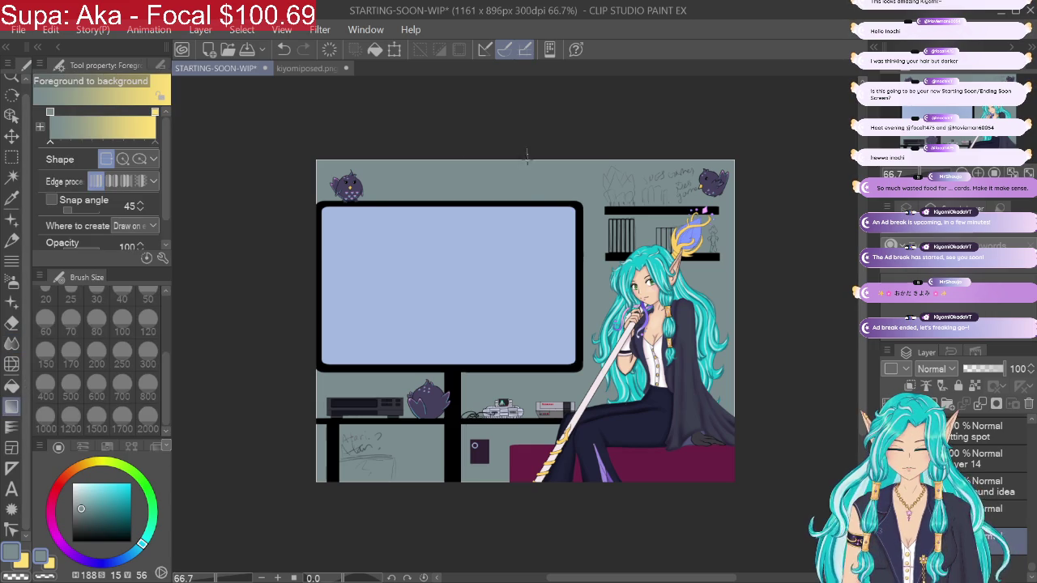
drag(547, 120, 535, 532)
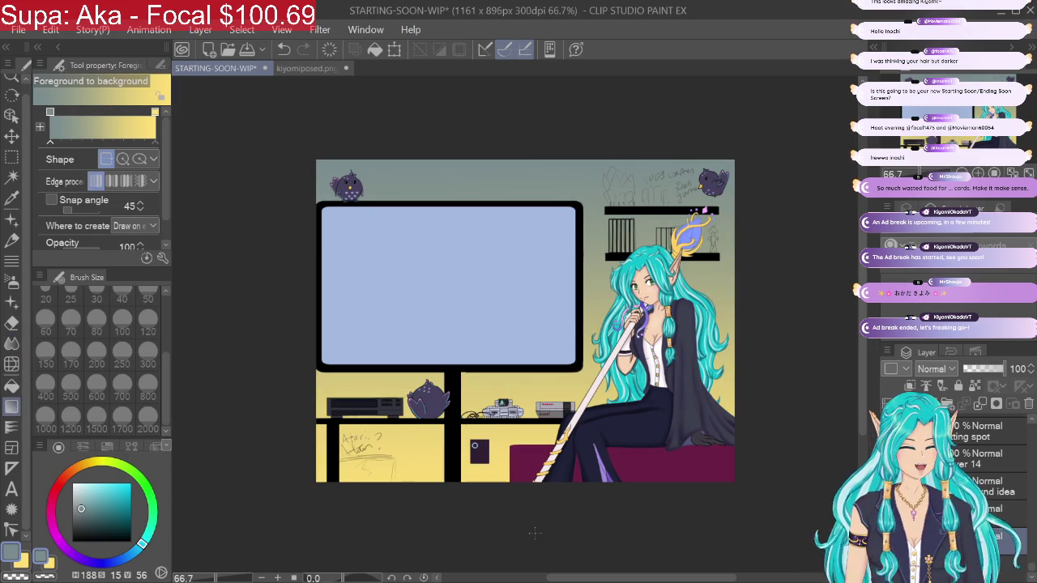
drag(523, 490, 523, 256)
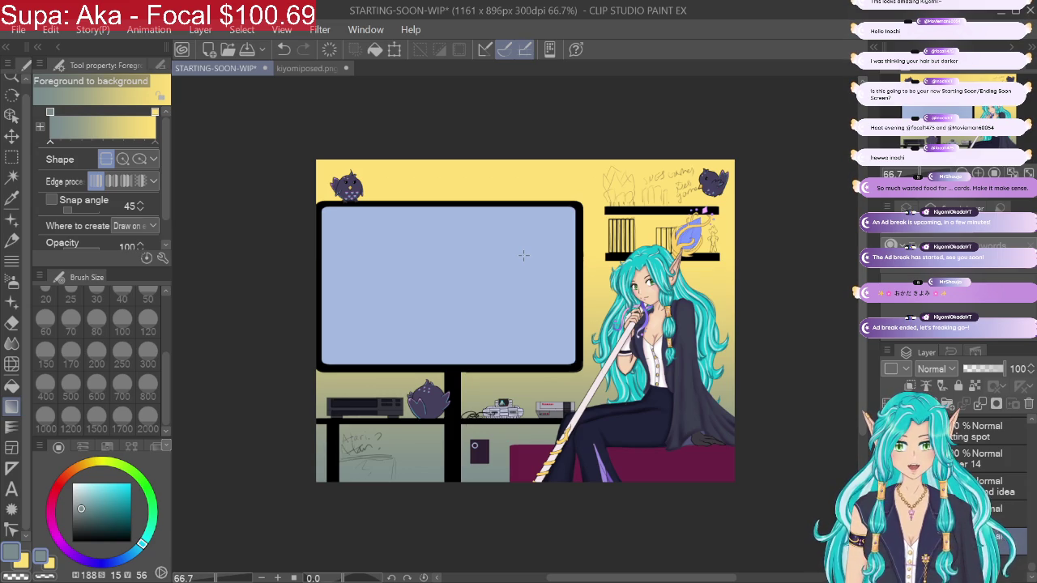
click(283, 49)
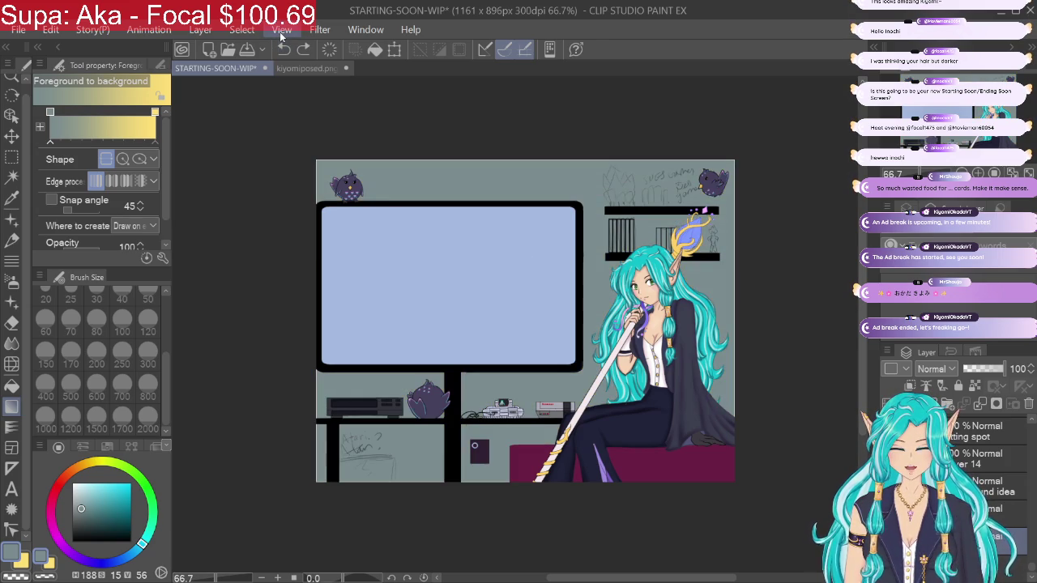
Step: Change the second colour to dark tan, then cream, redrawing the teal gradient each time
click(96, 506)
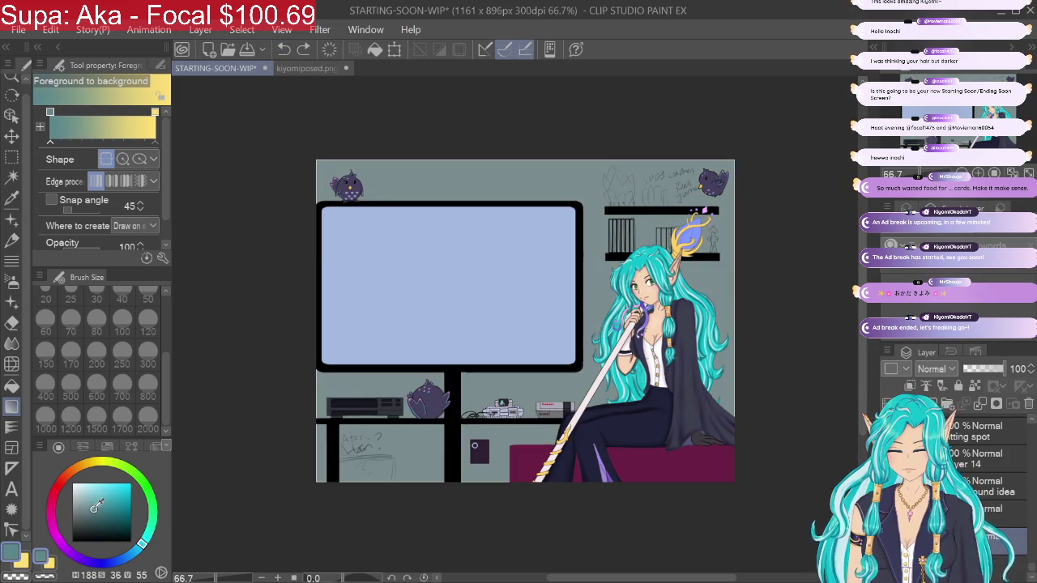
key(x)
click(104, 483)
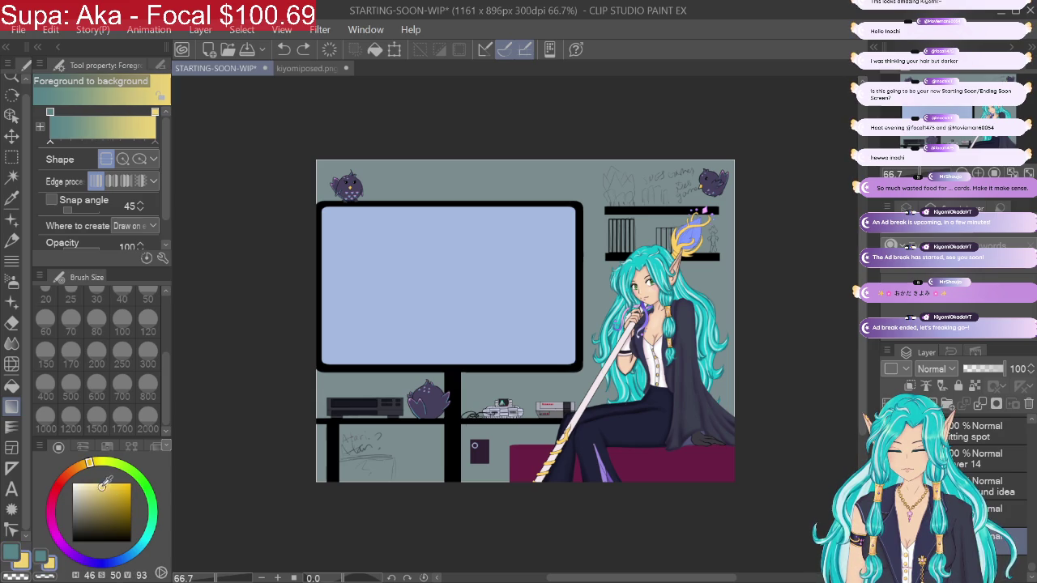
drag(103, 484, 82, 506)
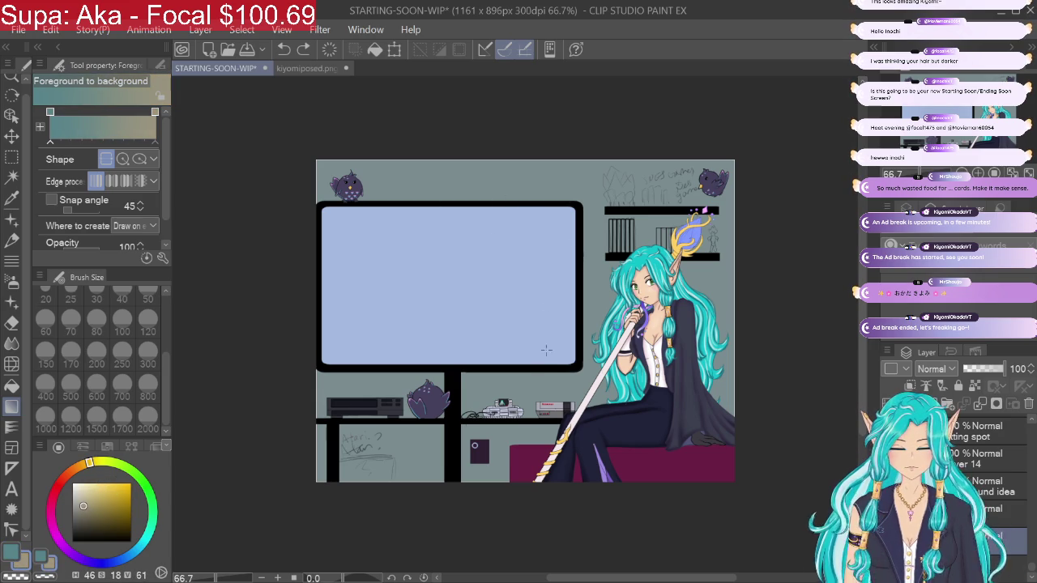
drag(527, 491, 538, 224)
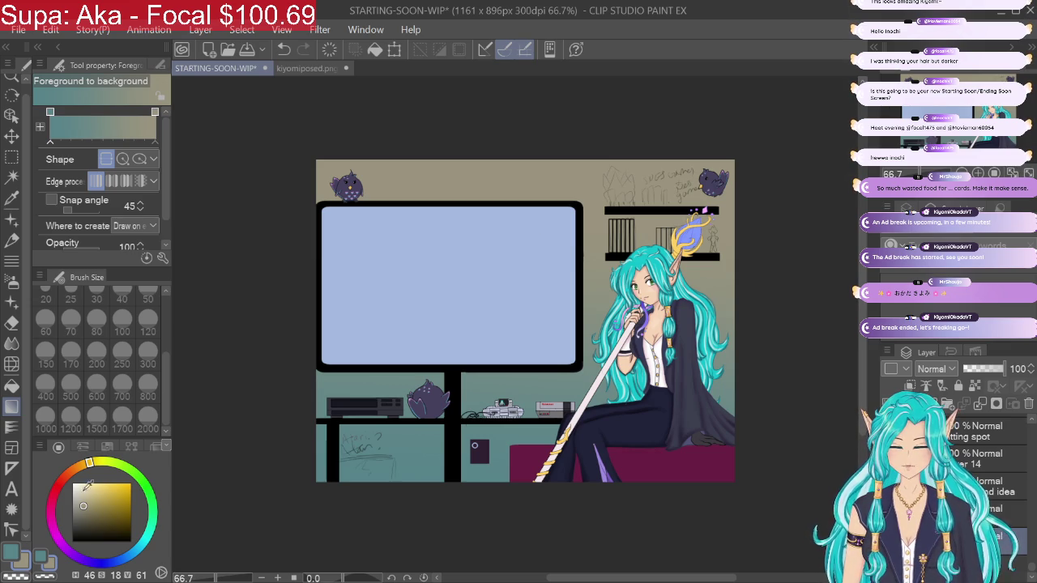
click(89, 490)
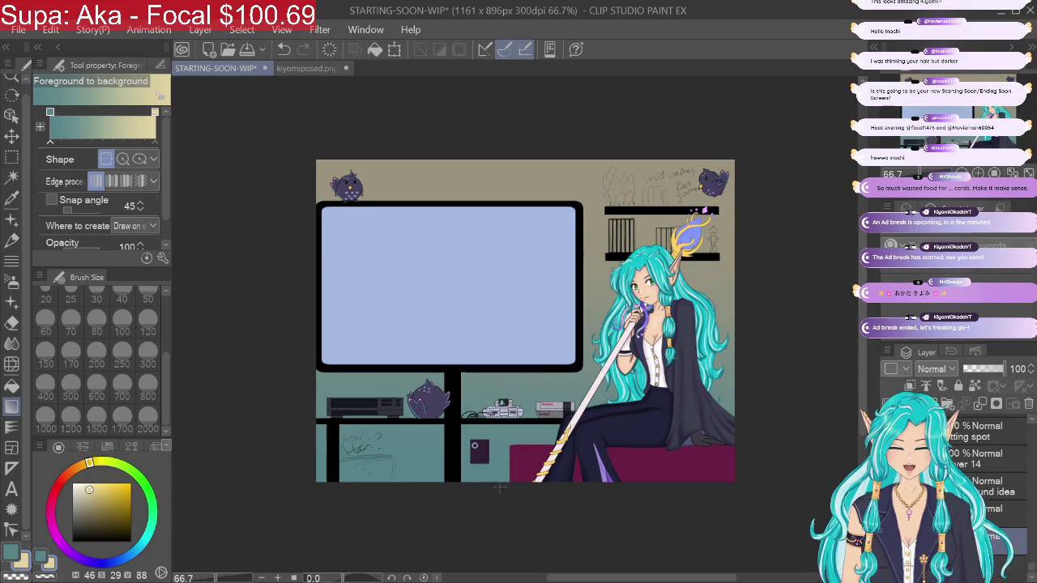
drag(500, 486, 601, 220)
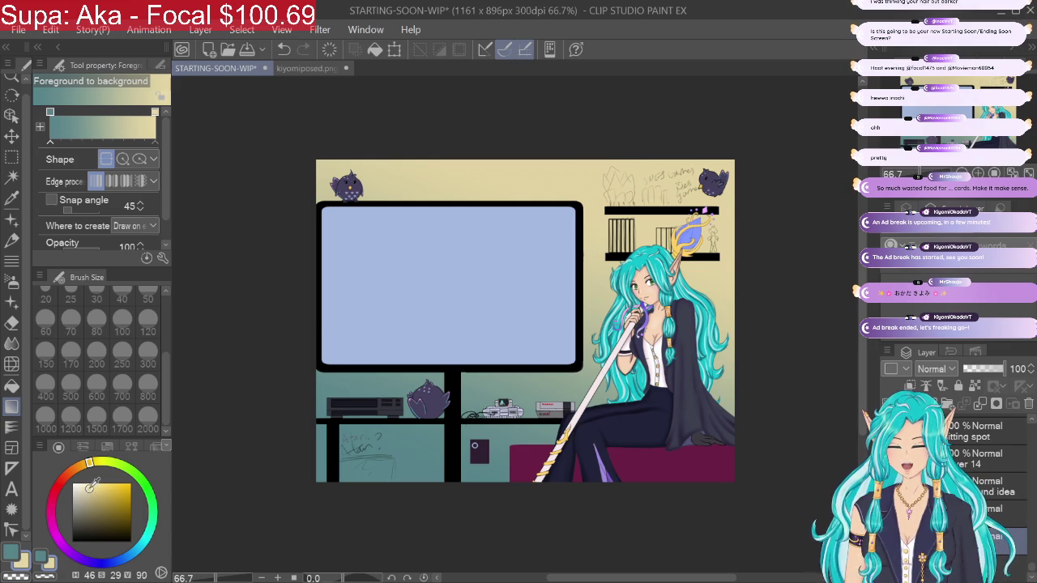
Step: Apply an elliptical teal-to-yellow gradient over the background, with teal as the active colour
alt+click(490, 376)
drag(394, 500, 570, 234)
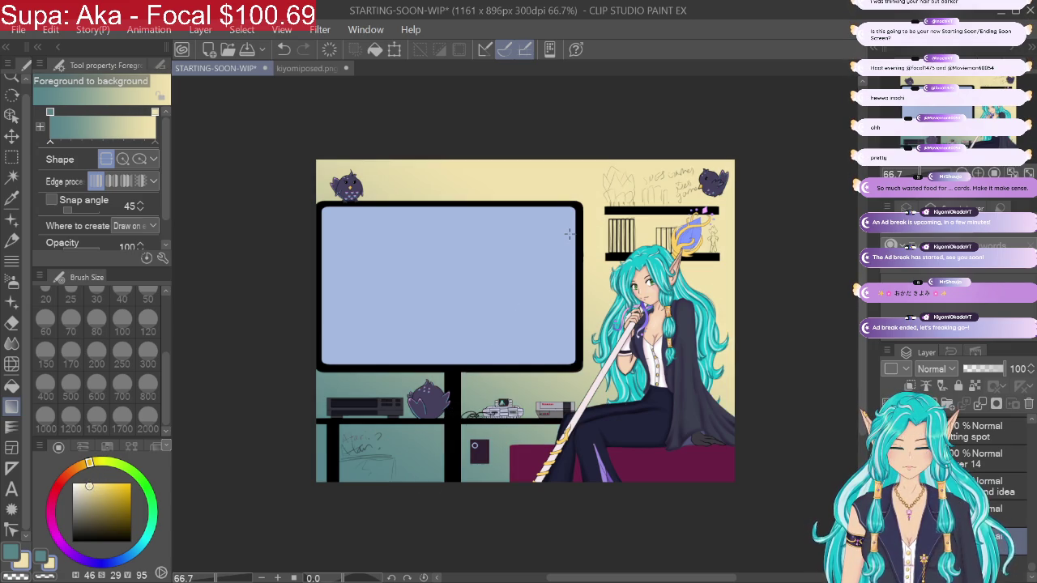
click(122, 159)
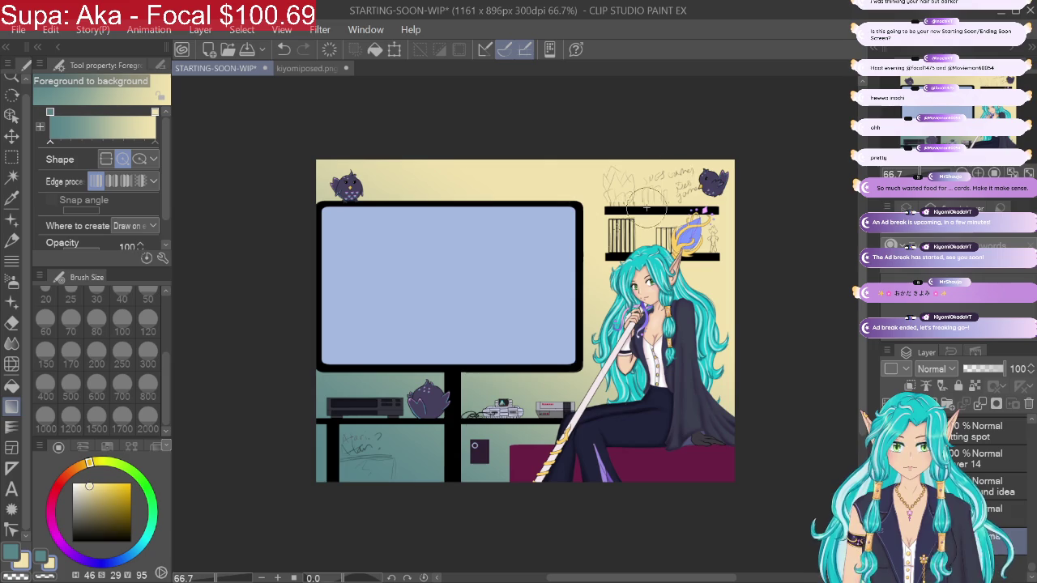
mouse_move(646, 208)
mouse_down()
mouse_move(370, 495)
mouse_move(579, 285)
mouse_up()
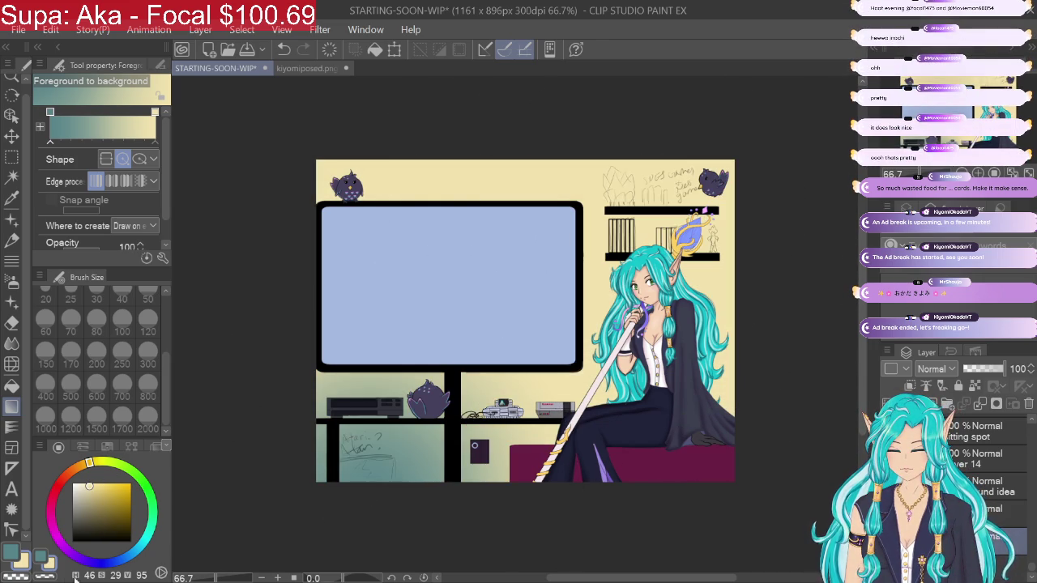
click(45, 561)
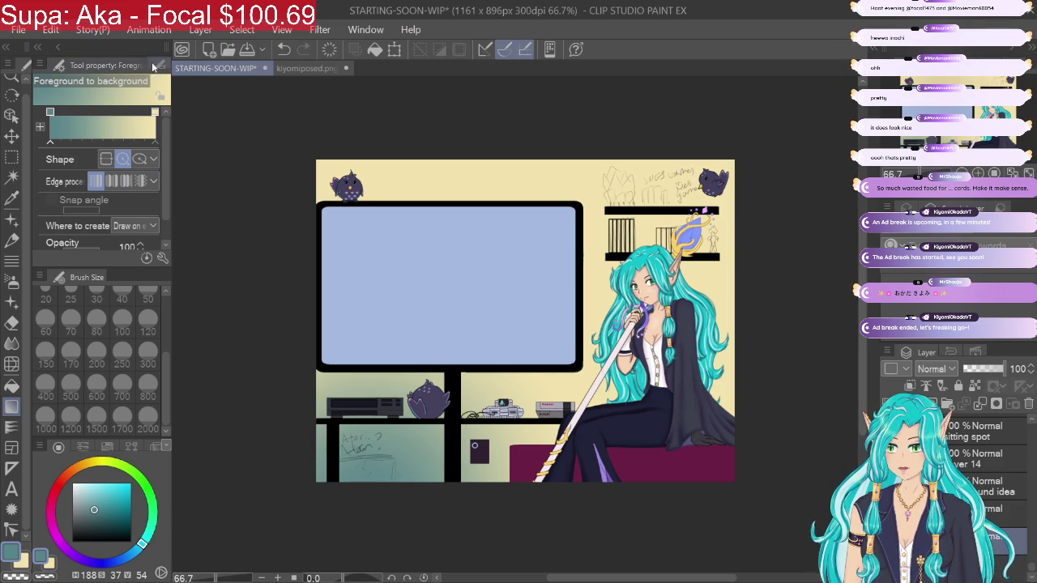
Step: Reverse the gradient colours and try radial teal-to-yellow glows from the top-right corner
click(39, 126)
click(102, 157)
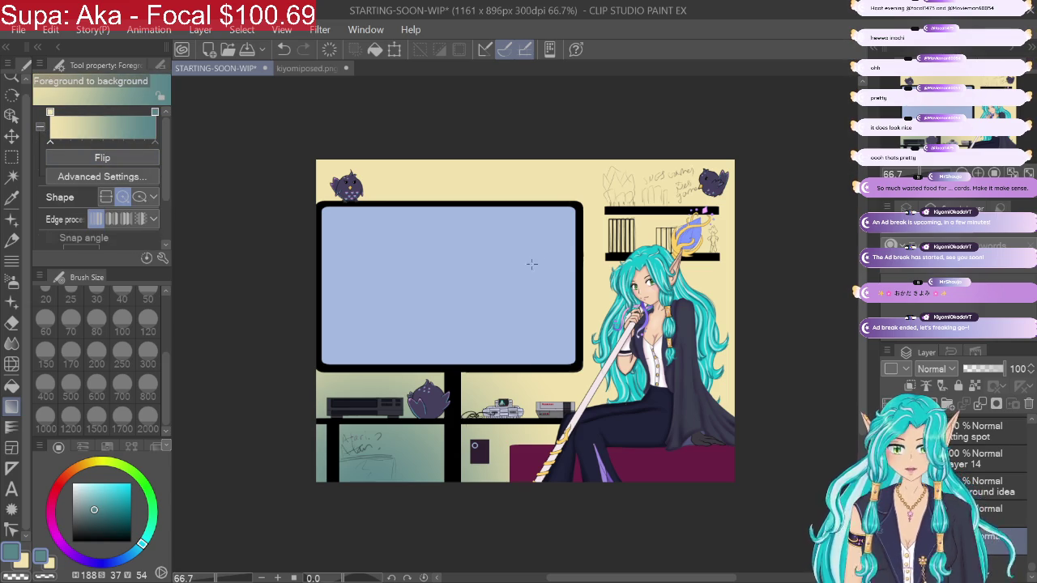
scroll(561, 231, down, 1)
drag(561, 231, 562, 243)
scroll(561, 243, down, 2)
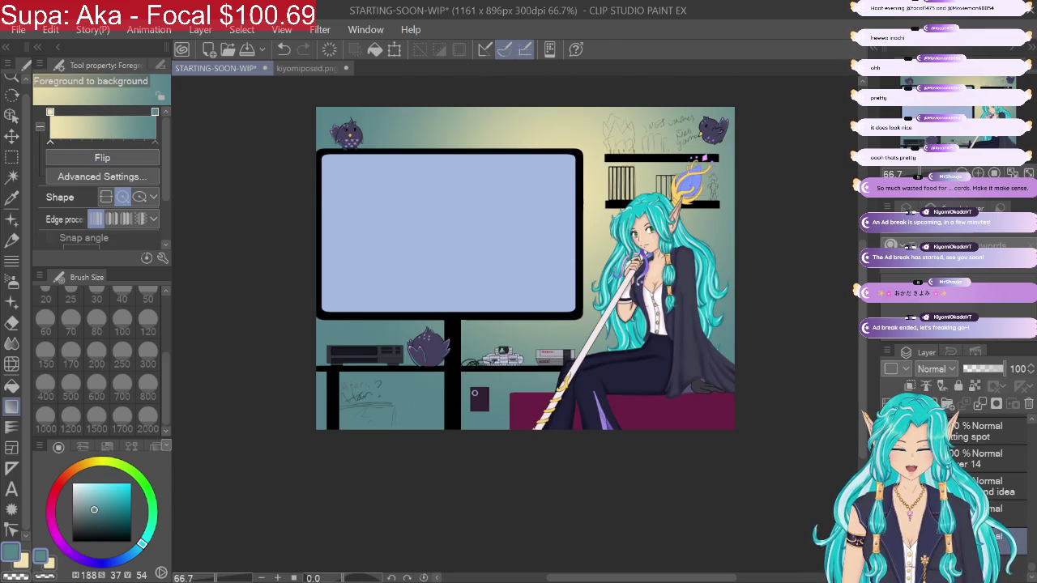
drag(696, 102, 347, 445)
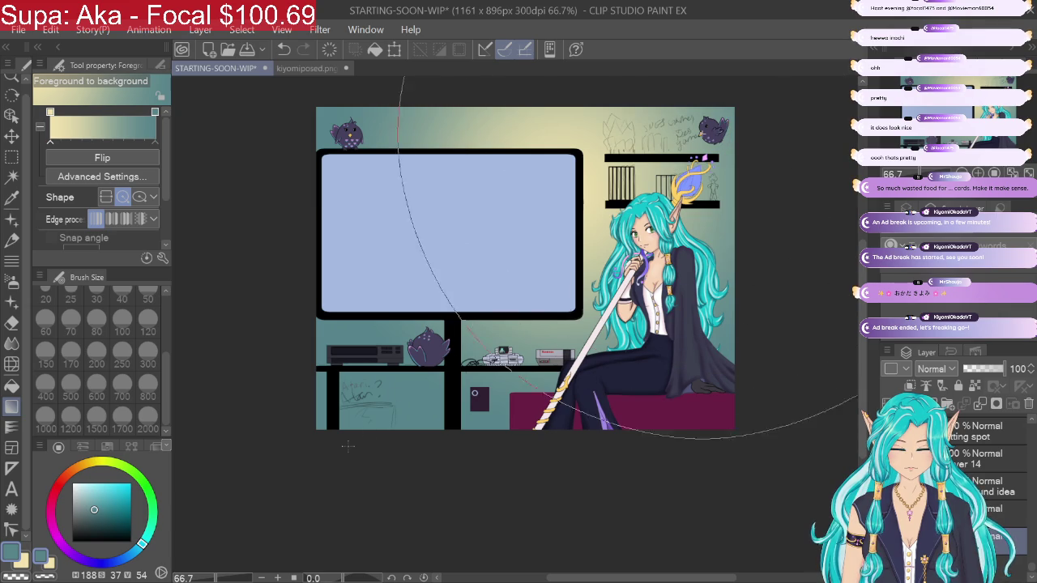
drag(620, 205, 319, 460)
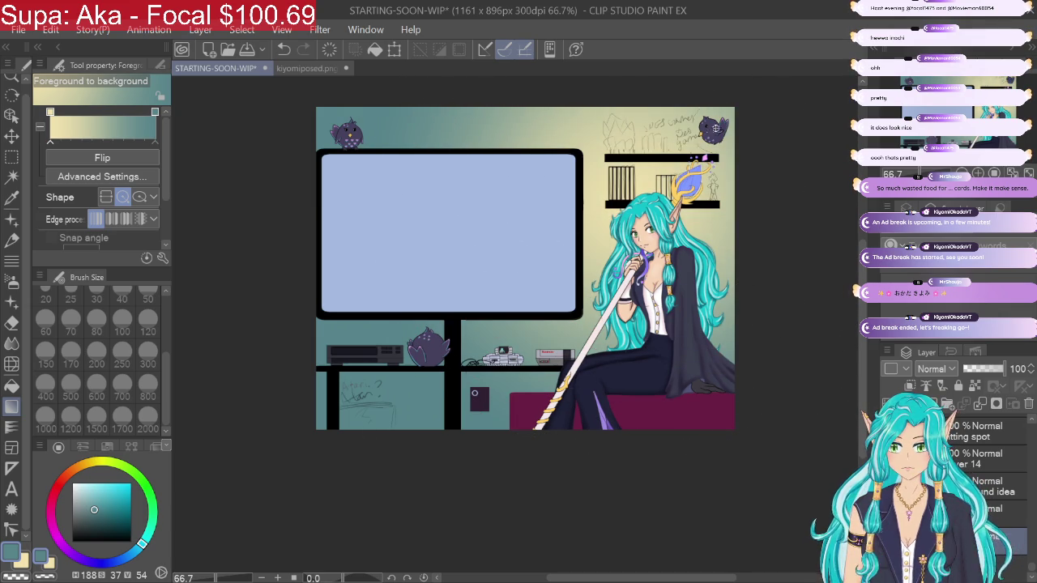
drag(716, 127, 260, 397)
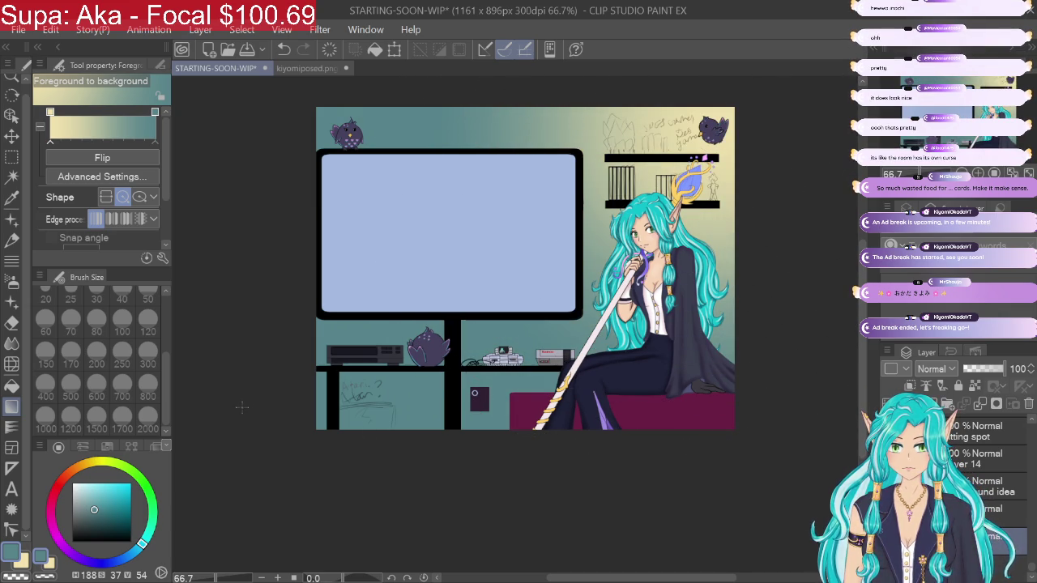
drag(669, 173, 214, 441)
Step: Lay an elliptical yellow glow over the top-right wall, undoing one failed attempt
scroll(214, 442, left, 5)
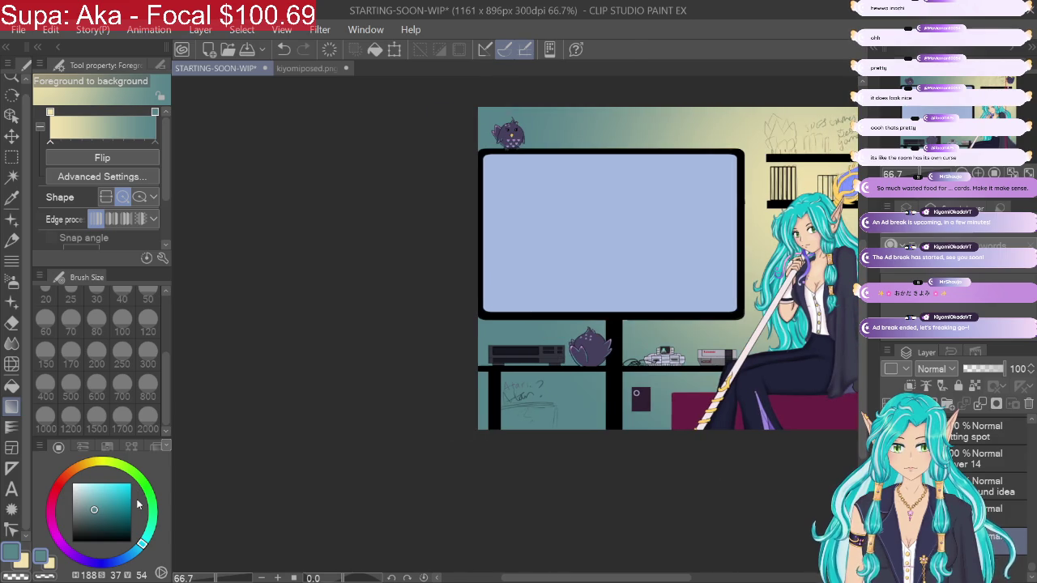
scroll(535, 299, right, 5)
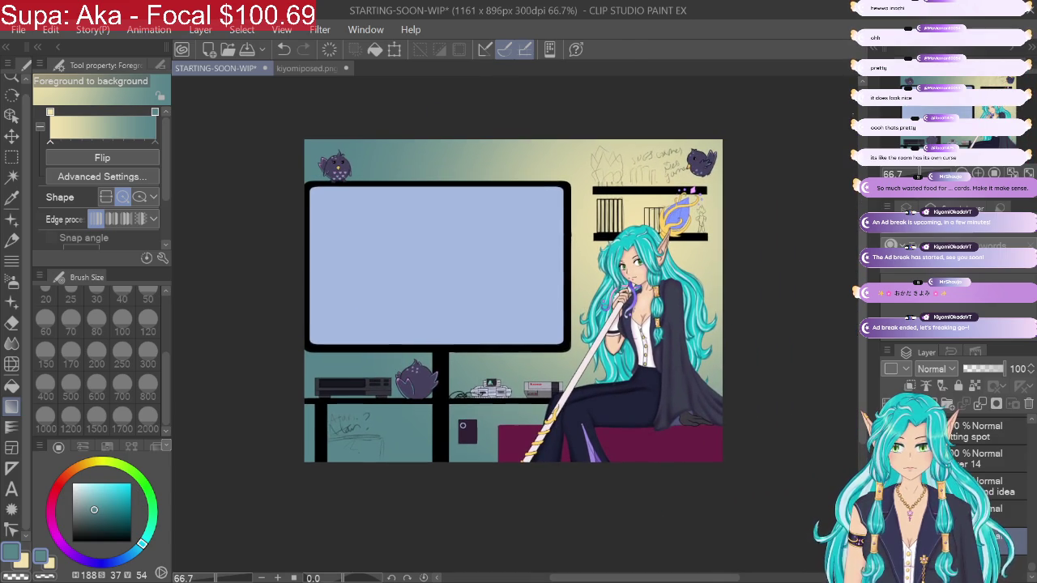
click(139, 197)
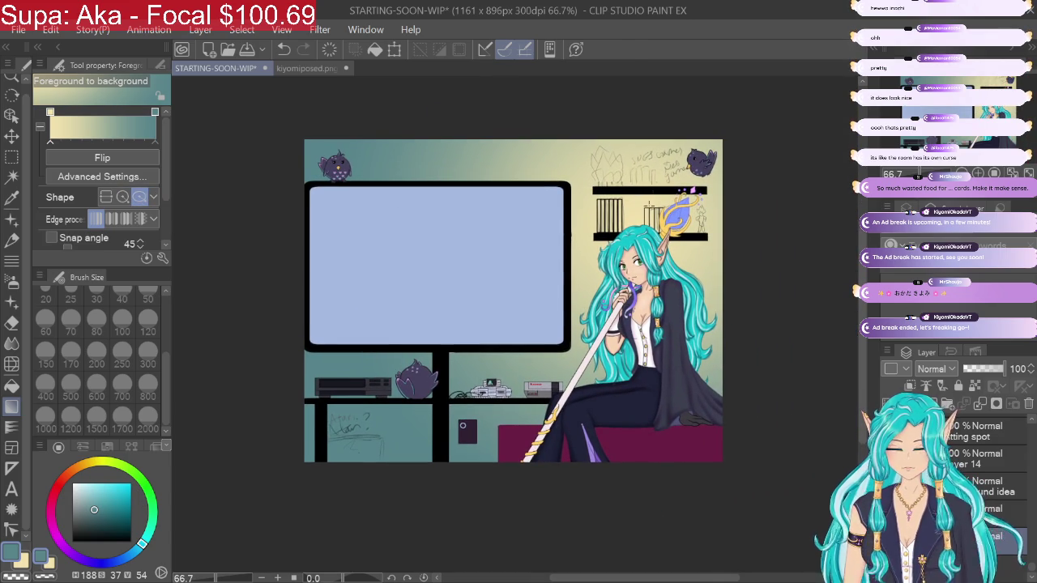
drag(665, 182, 297, 418)
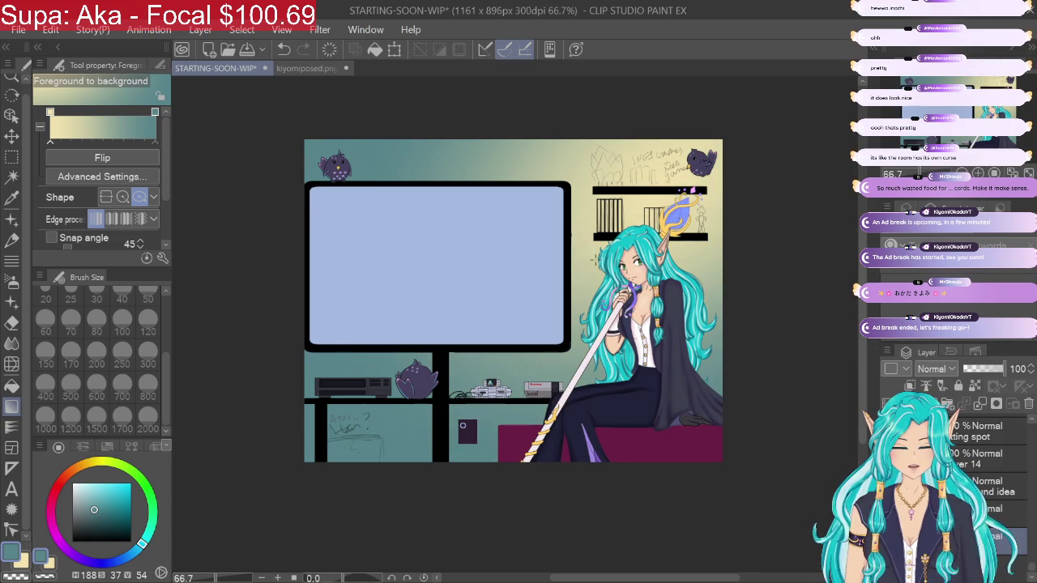
drag(296, 419, 308, 405)
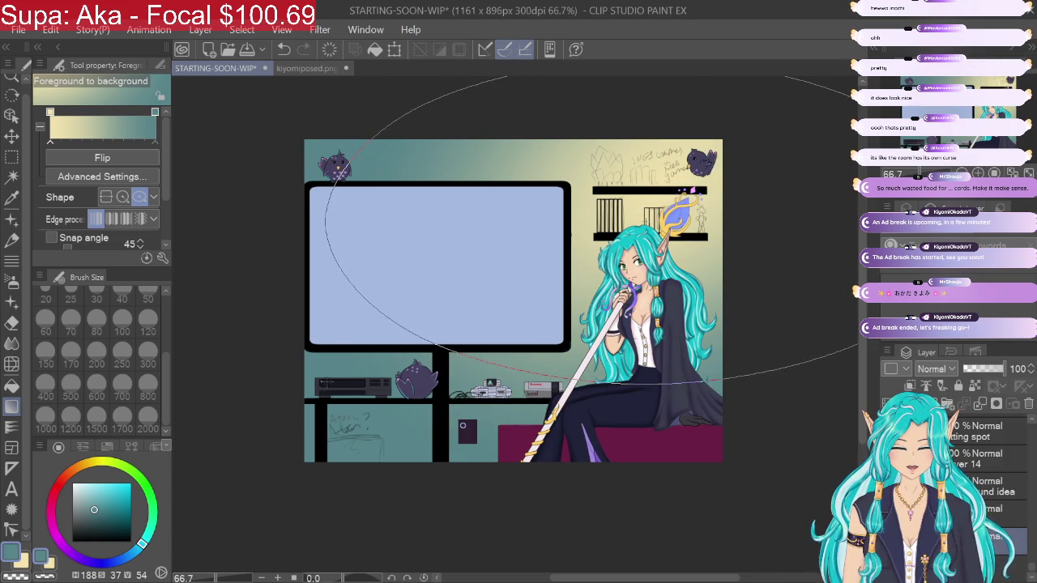
drag(328, 230, 345, 237)
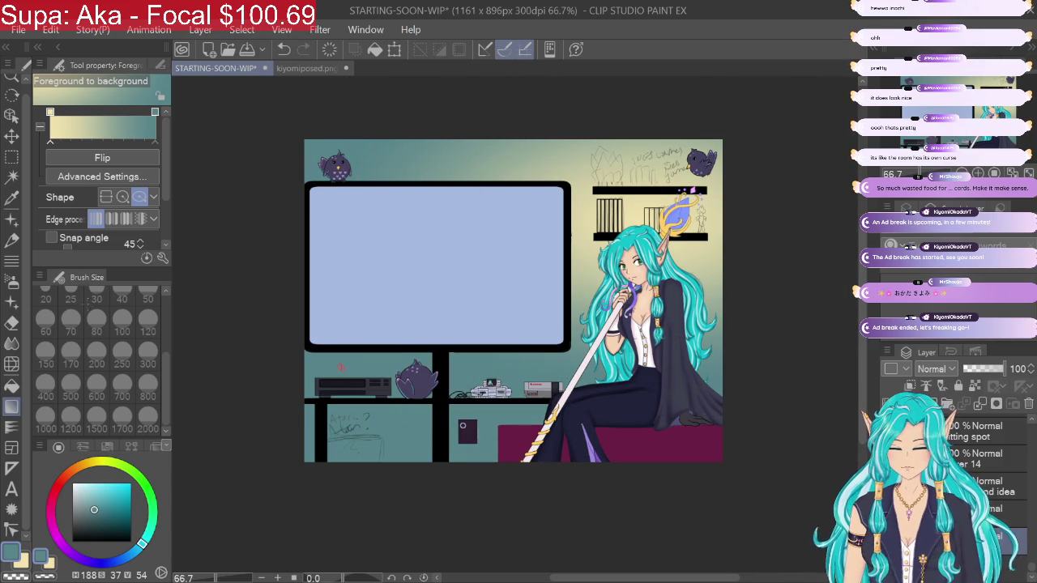
key(ctrl+z)
drag(708, 137, 857, 397)
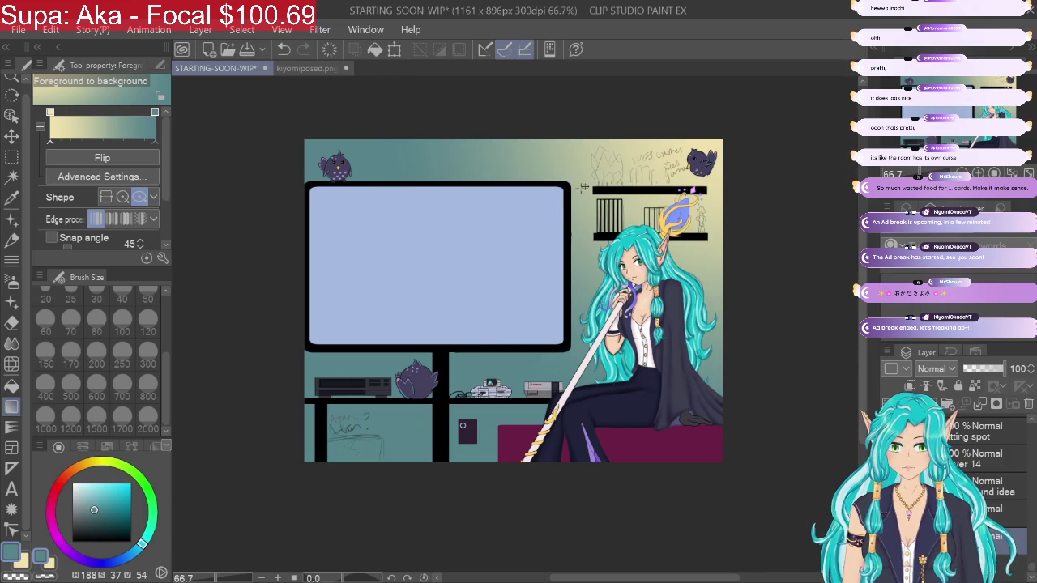
mouse_move(584, 187)
mouse_down()
mouse_move(751, 194)
mouse_move(807, 114)
mouse_up()
Step: Test several linear yellow-to-teal gradients, lightening and saturating the teal
click(107, 197)
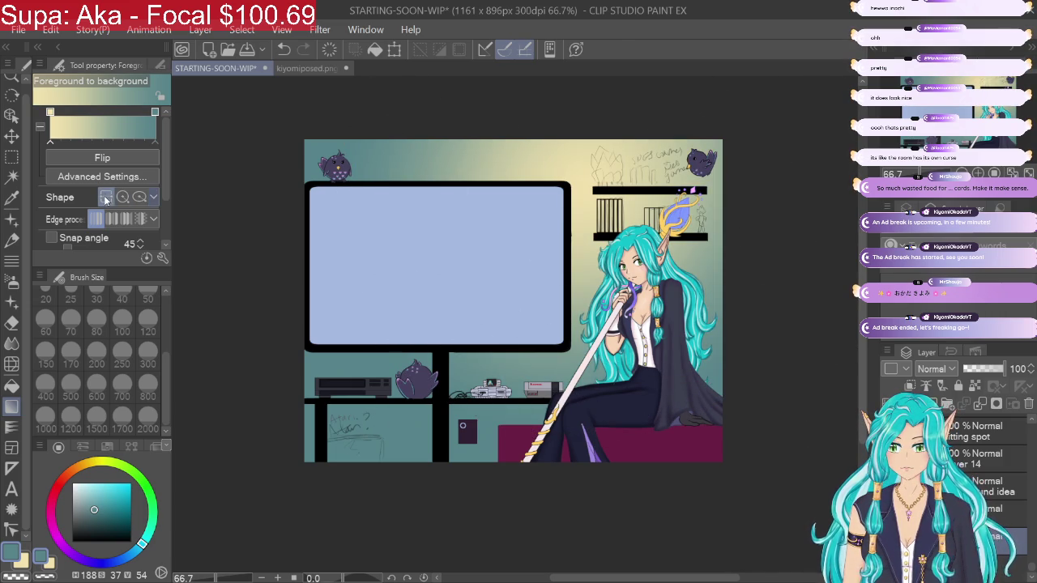
drag(567, 211, 478, 353)
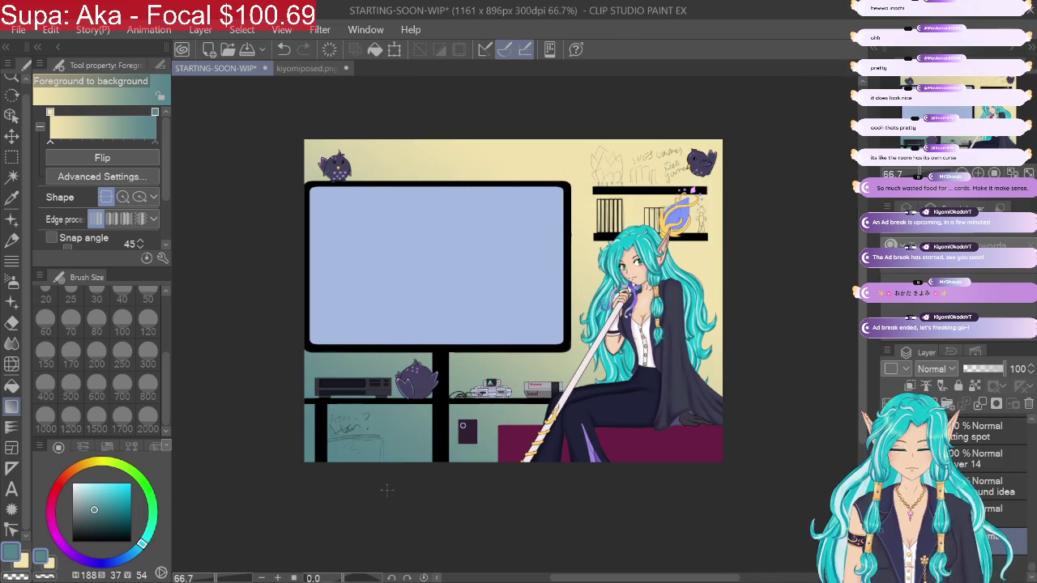
drag(652, 156, 427, 440)
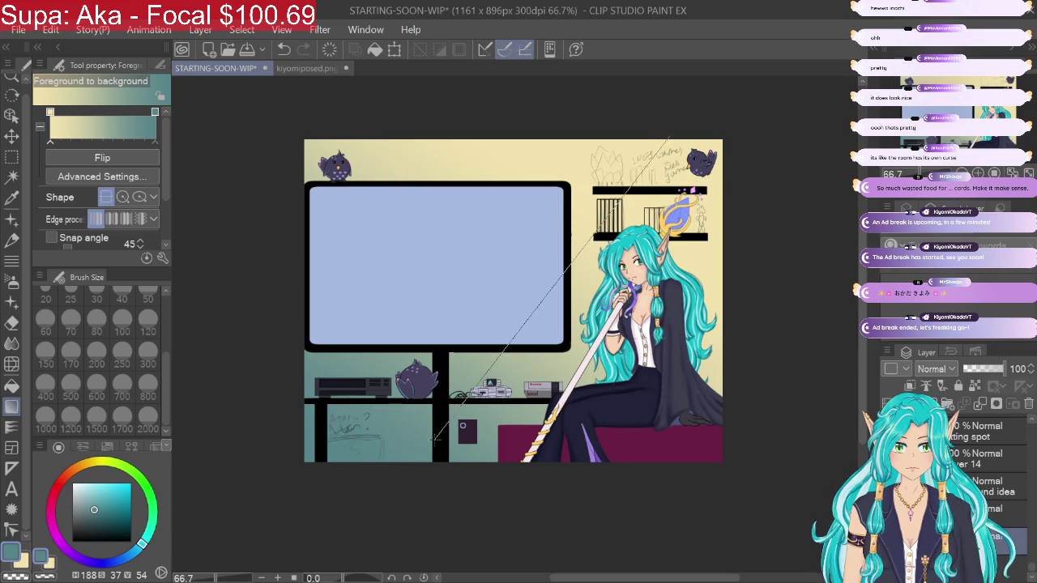
drag(695, 136, 439, 390)
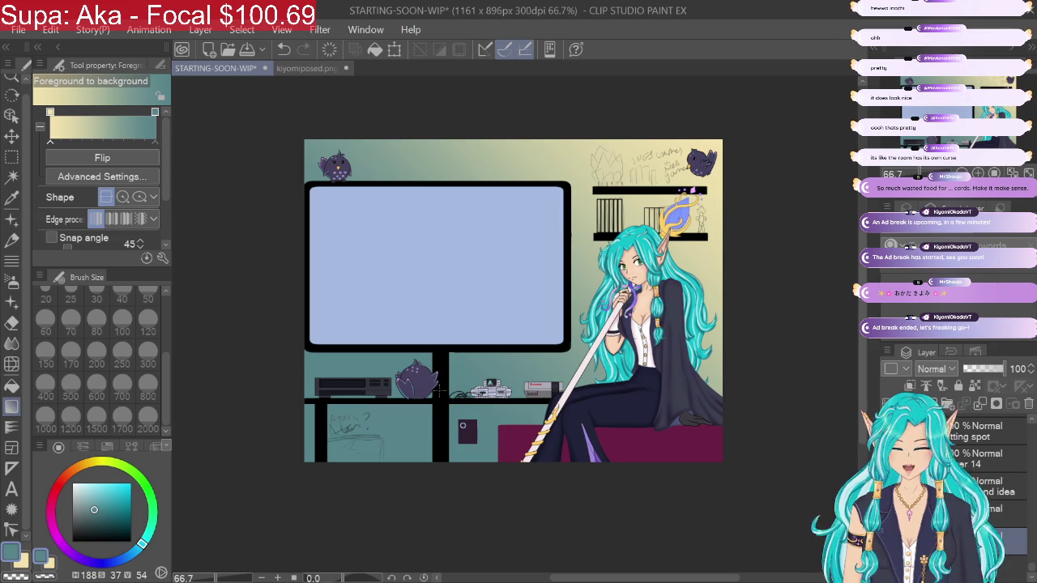
drag(94, 509, 102, 504)
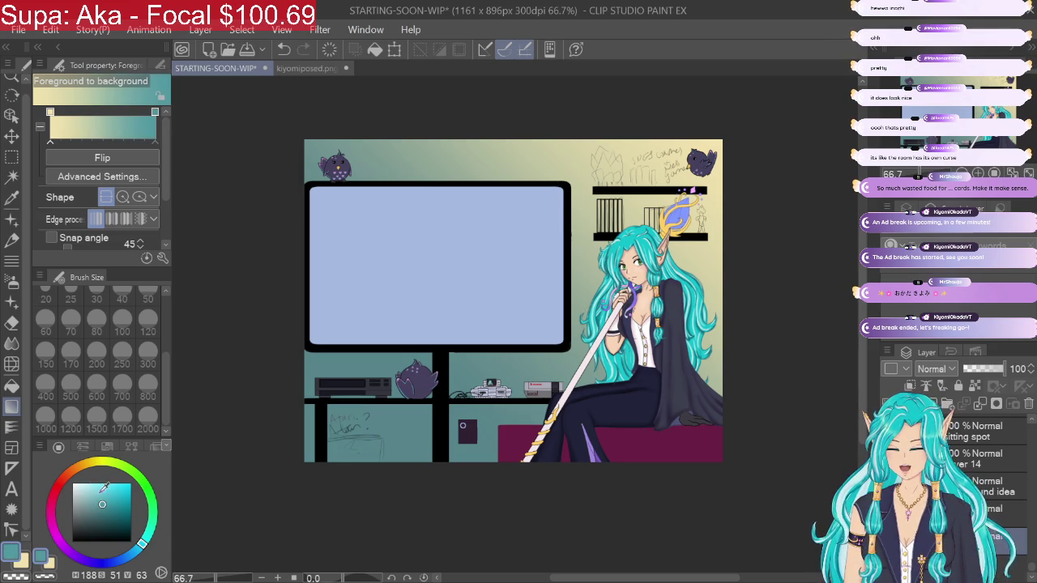
drag(716, 115, 453, 340)
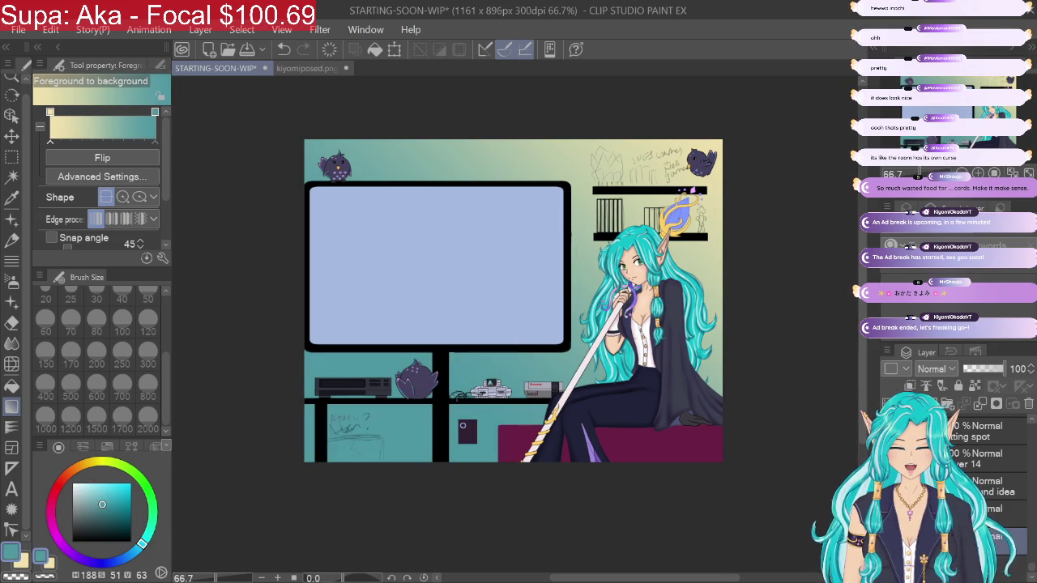
Step: Sample a darker, greyer teal and redraw the gradient from pale yellow to teal
click(11, 197)
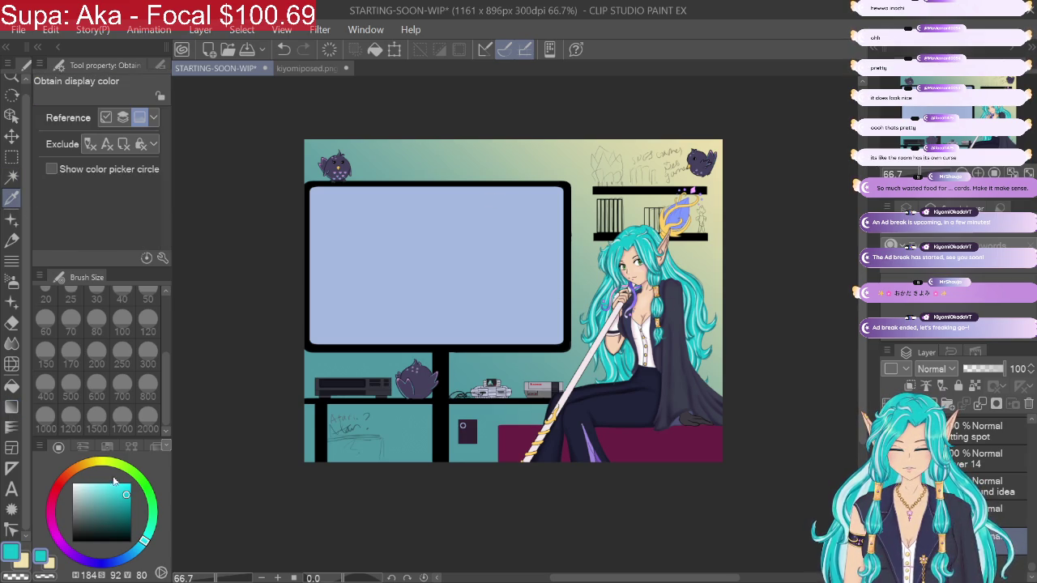
click(119, 504)
drag(118, 504, 100, 503)
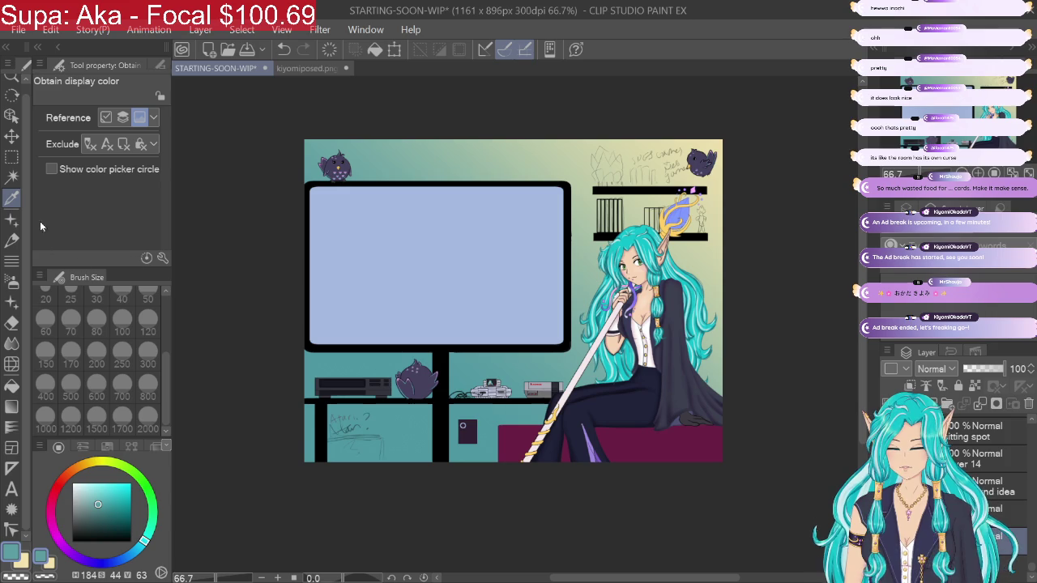
click(11, 407)
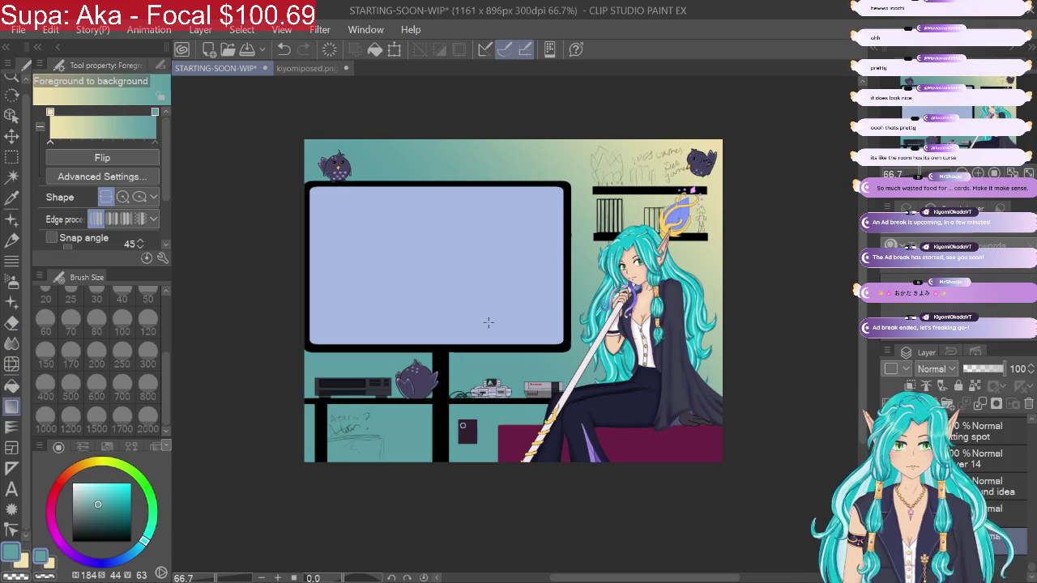
drag(690, 128, 460, 352)
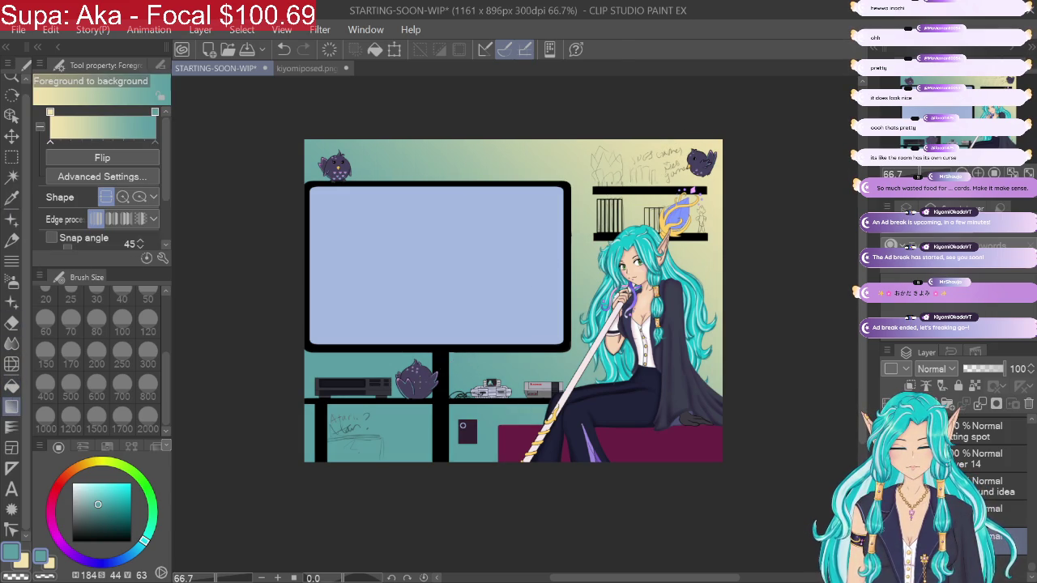
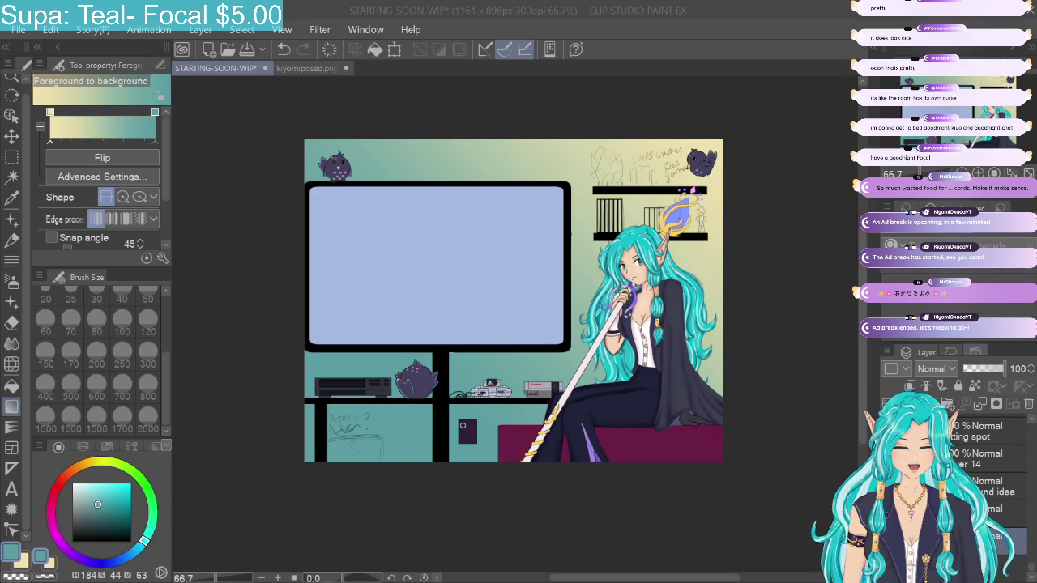
Step: Make Layer 24 the working layer
click(1032, 567)
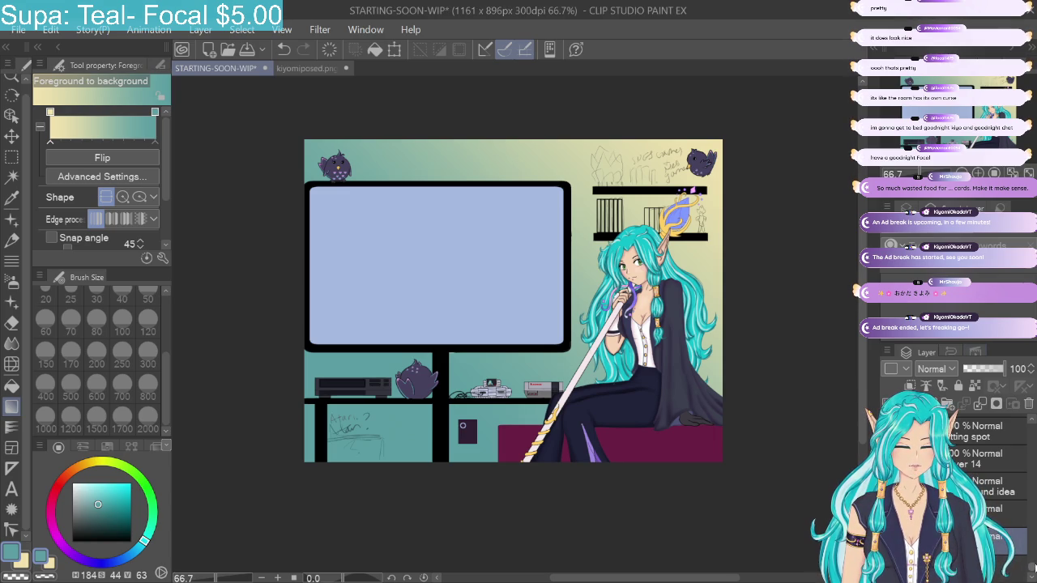
scroll(988, 469, up, 2)
scroll(988, 470, up, 2)
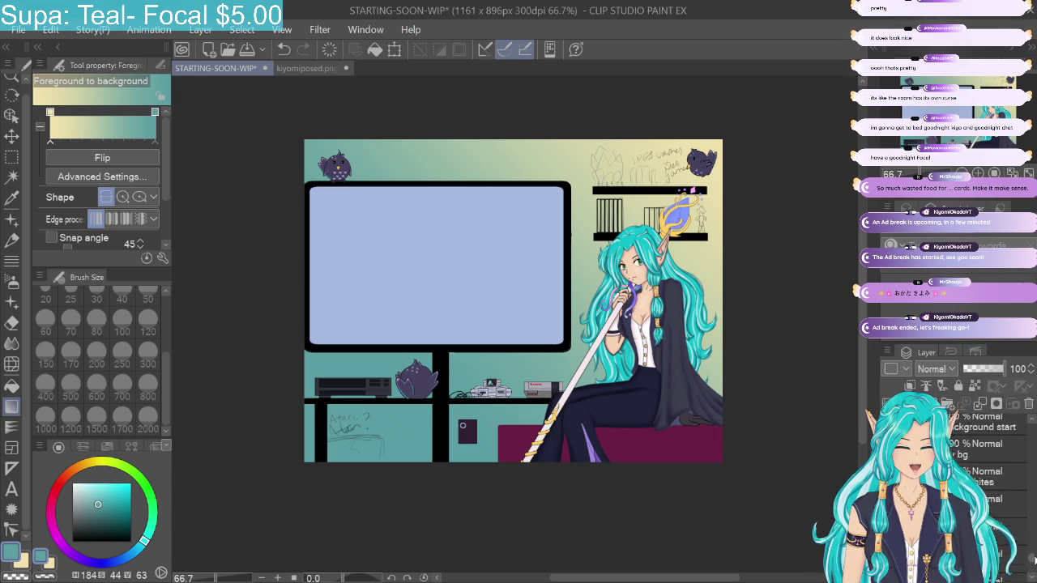
scroll(988, 469, up, 2)
scroll(988, 470, up, 2)
scroll(988, 470, down, 2)
scroll(988, 470, down, 2)
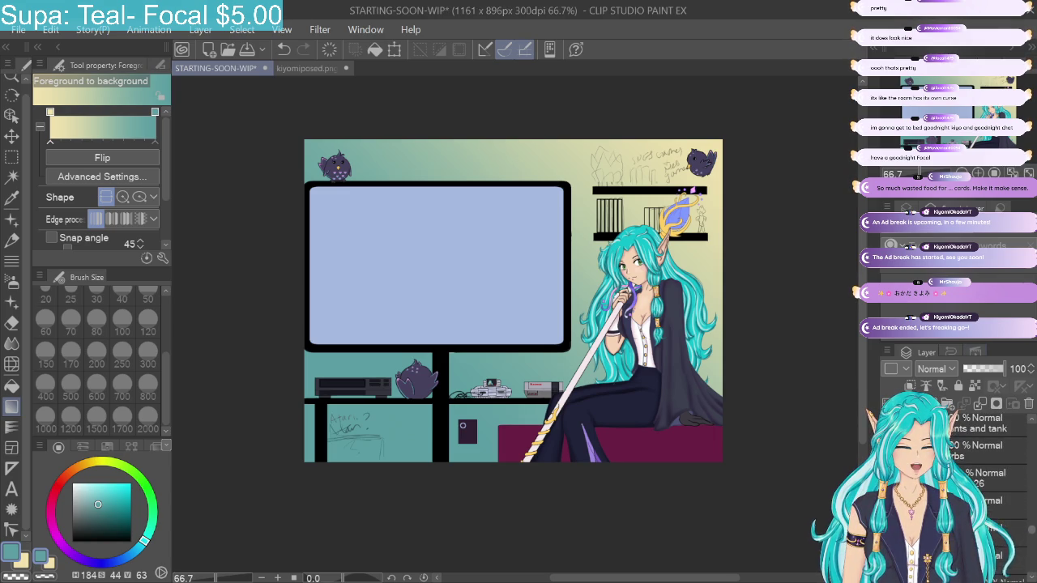
scroll(988, 470, down, 2)
scroll(988, 470, down, 2)
scroll(1033, 508, down, 2)
scroll(1033, 508, down, 2)
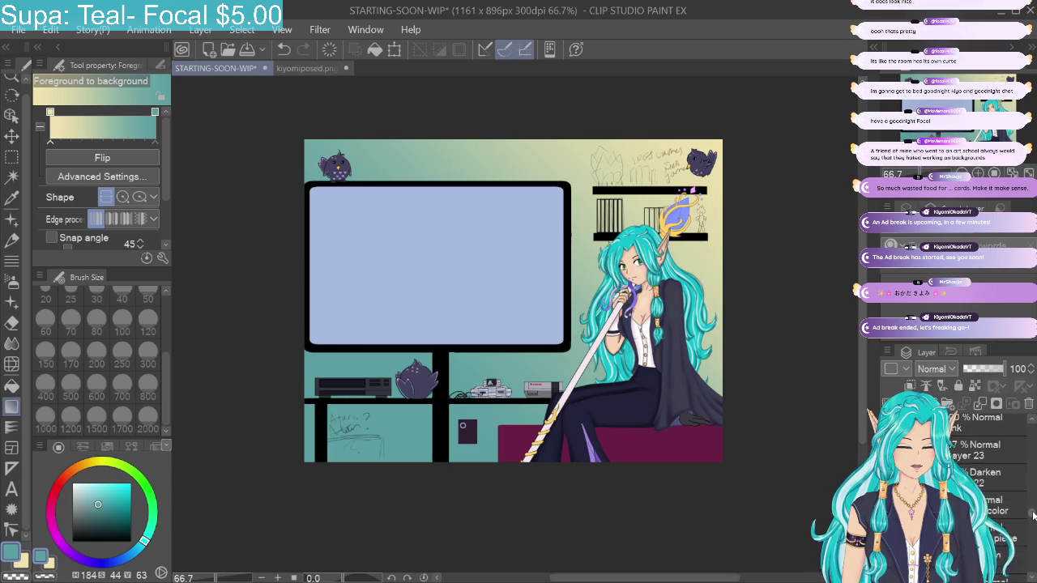
scroll(1033, 508, down, 2)
scroll(1032, 507, down, 2)
mouse_move(1033, 508)
mouse_down()
mouse_move(1034, 496)
mouse_move(1031, 508)
mouse_up()
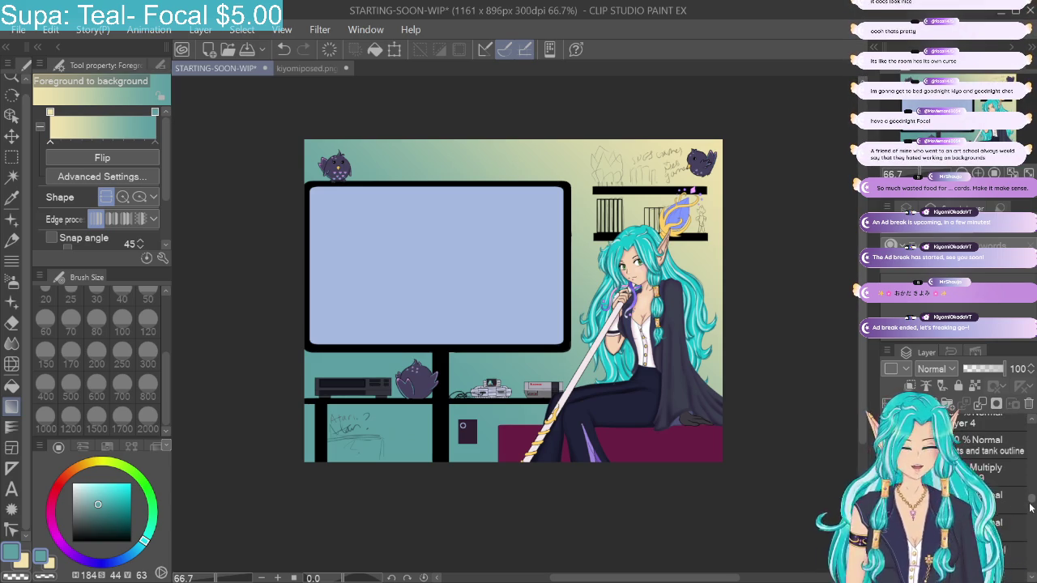
drag(1030, 508, 1031, 512)
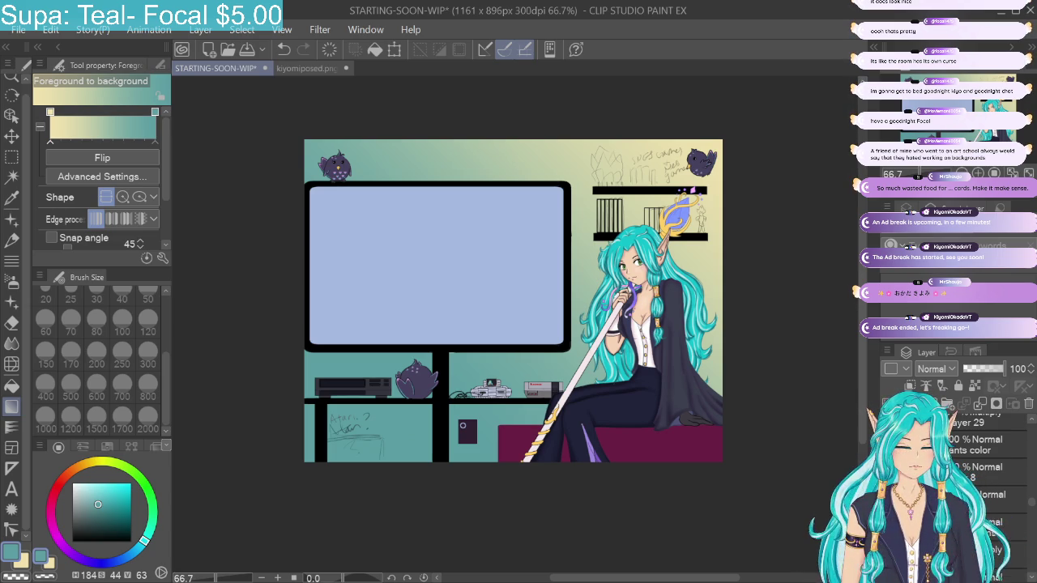
drag(1026, 509, 1025, 549)
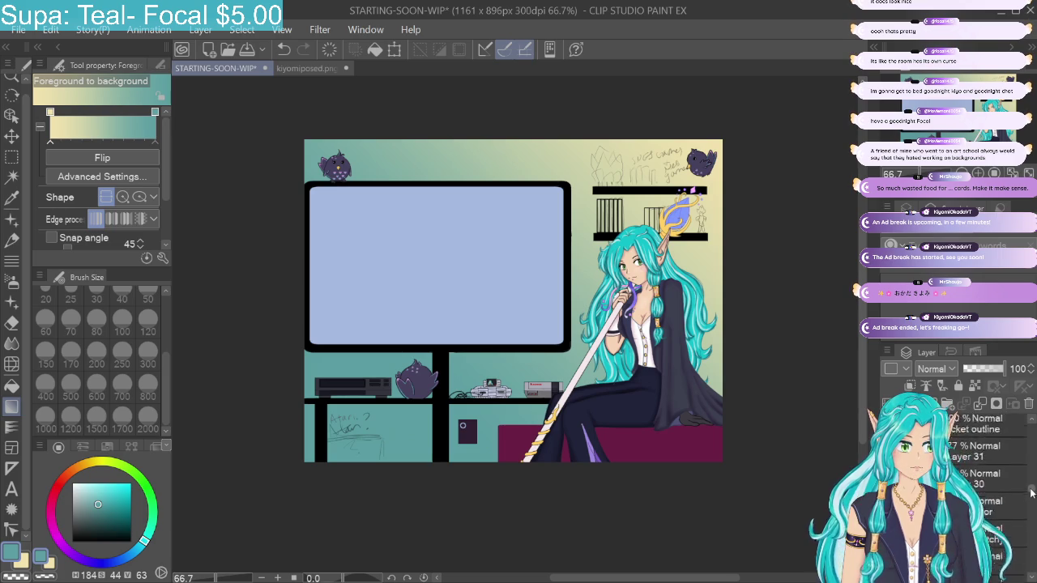
scroll(1027, 507, down, 1)
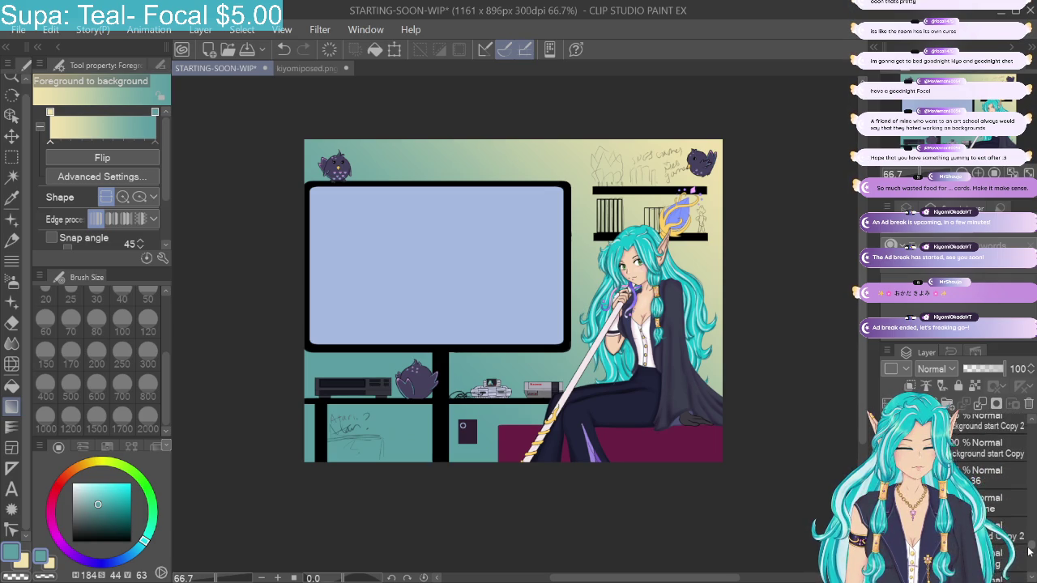
scroll(1027, 544, up, 1)
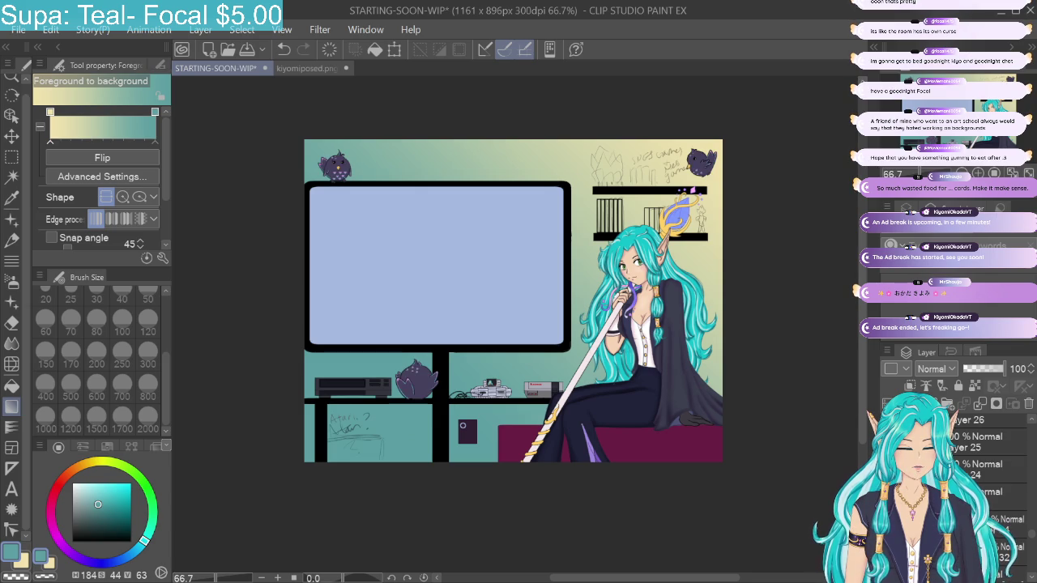
click(982, 476)
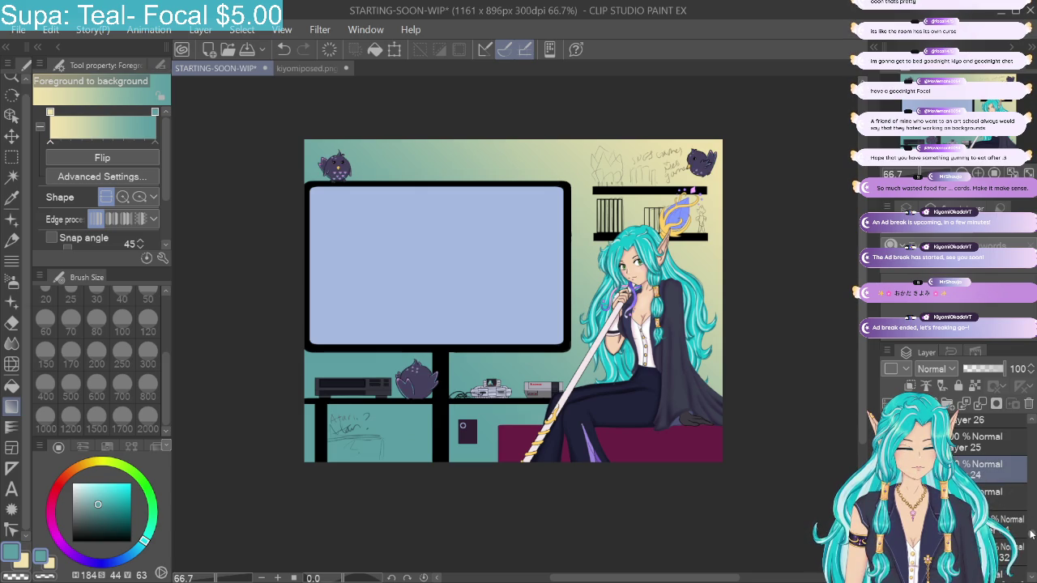
Step: Drag the teal-to-cream gradient from the top-right corner toward the lower left, repeating until it blends well
scroll(1031, 534, up, 3)
scroll(1031, 538, up, 3)
scroll(1030, 543, up, 3)
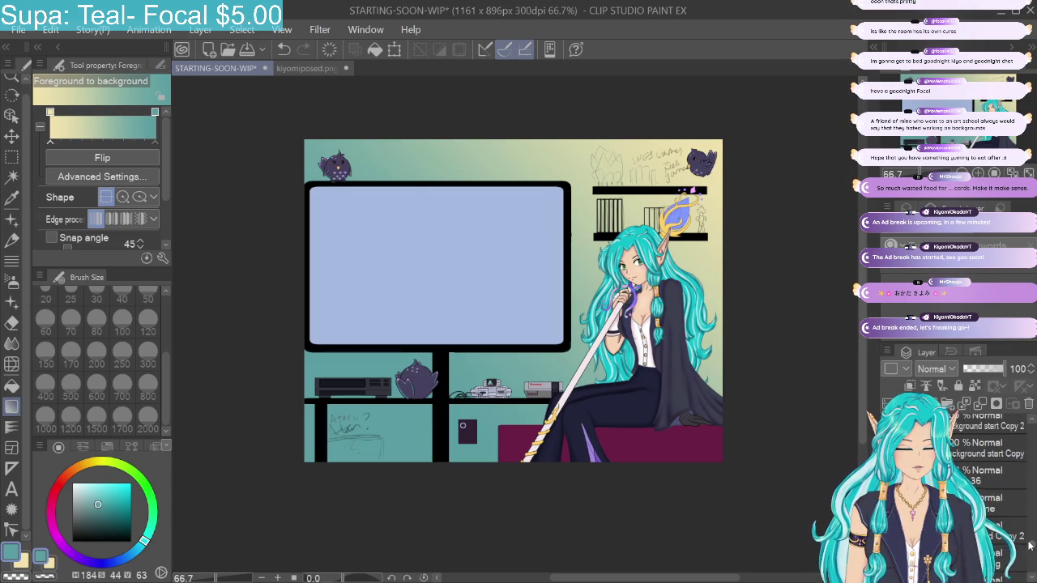
scroll(1029, 547, up, 3)
scroll(1027, 548, down, 1)
scroll(1027, 549, down, 1)
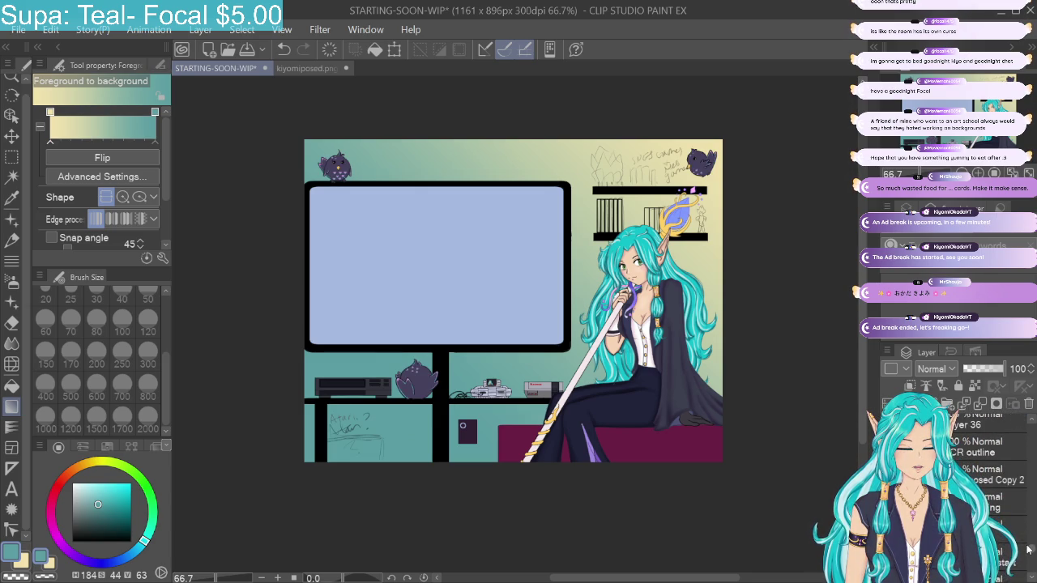
scroll(1027, 550, down, 2)
scroll(1026, 552, down, 2)
scroll(1025, 555, down, 2)
scroll(1024, 557, down, 2)
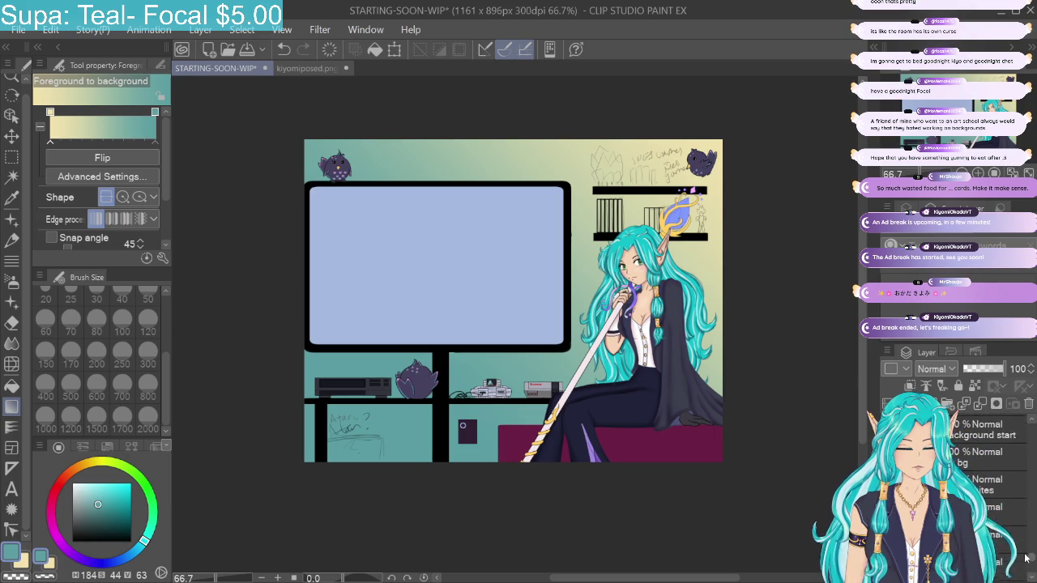
scroll(1025, 558, down, 1)
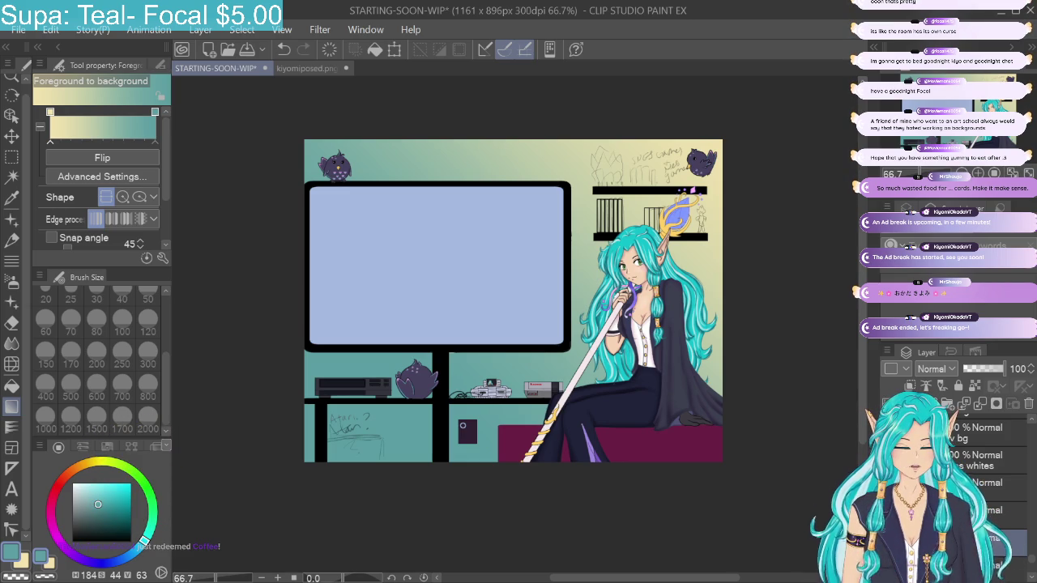
key(ctrl+plus)
key(ctrl+plus)
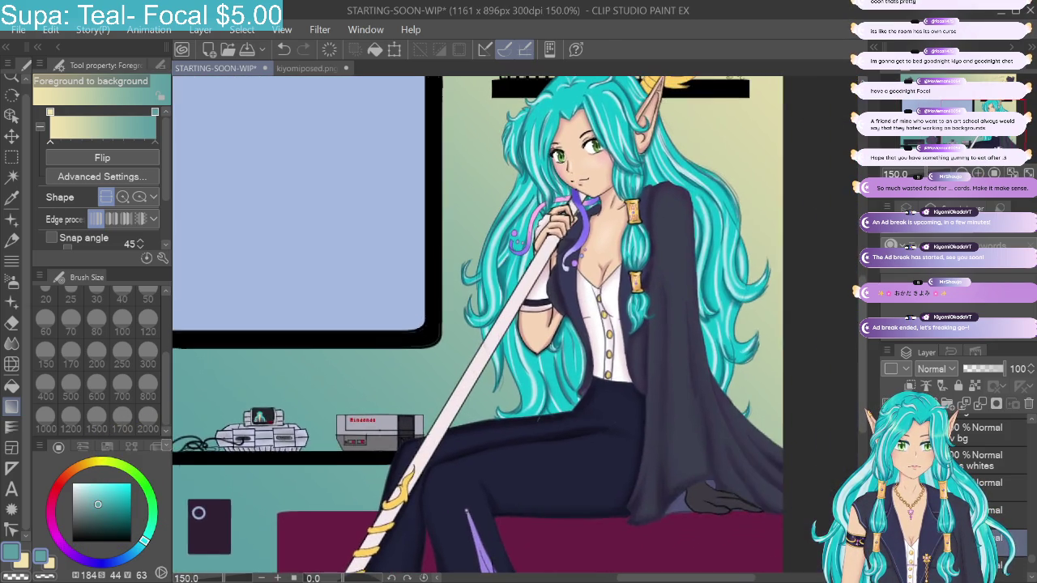
drag(199, 512, 223, 580)
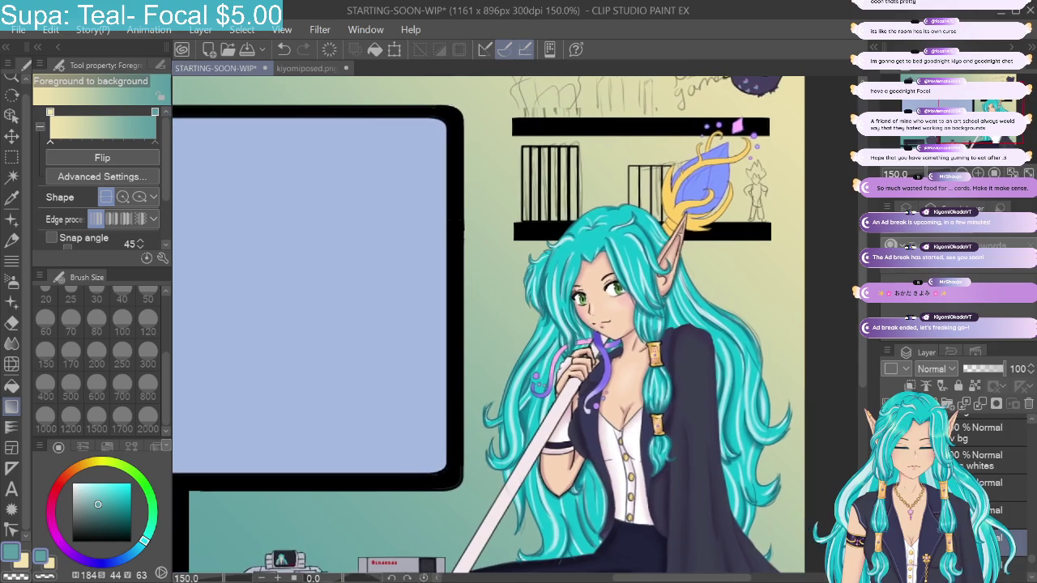
key(ctrl+minus)
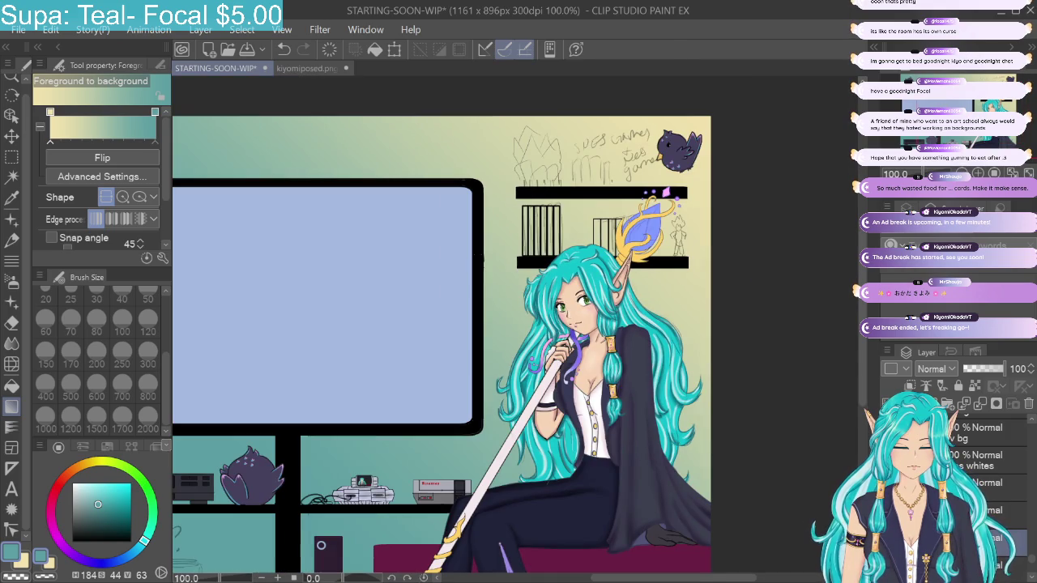
scroll(1032, 566, down, 3)
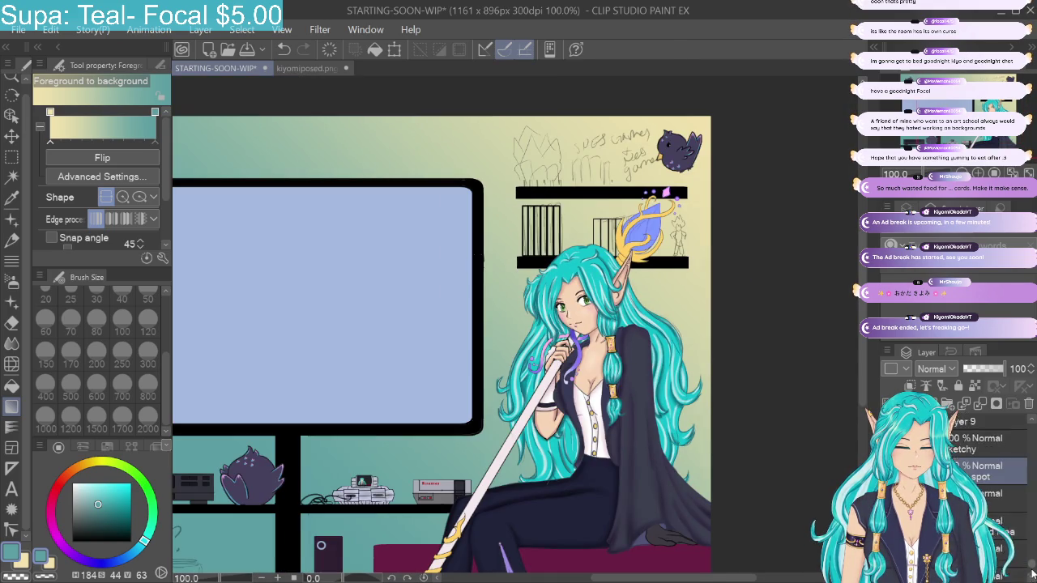
scroll(321, 545, up, 15)
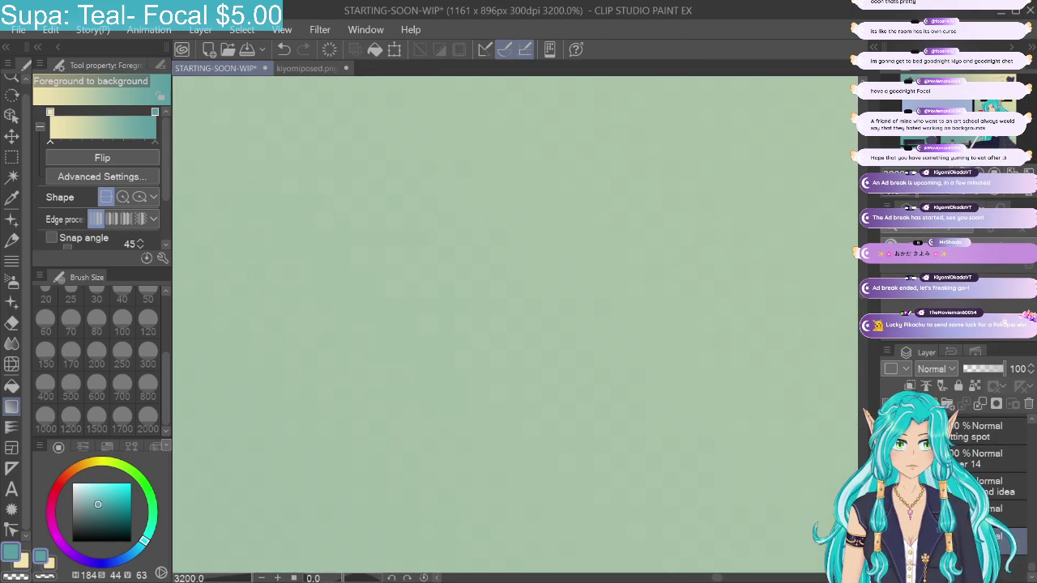
scroll(321, 545, down, 15)
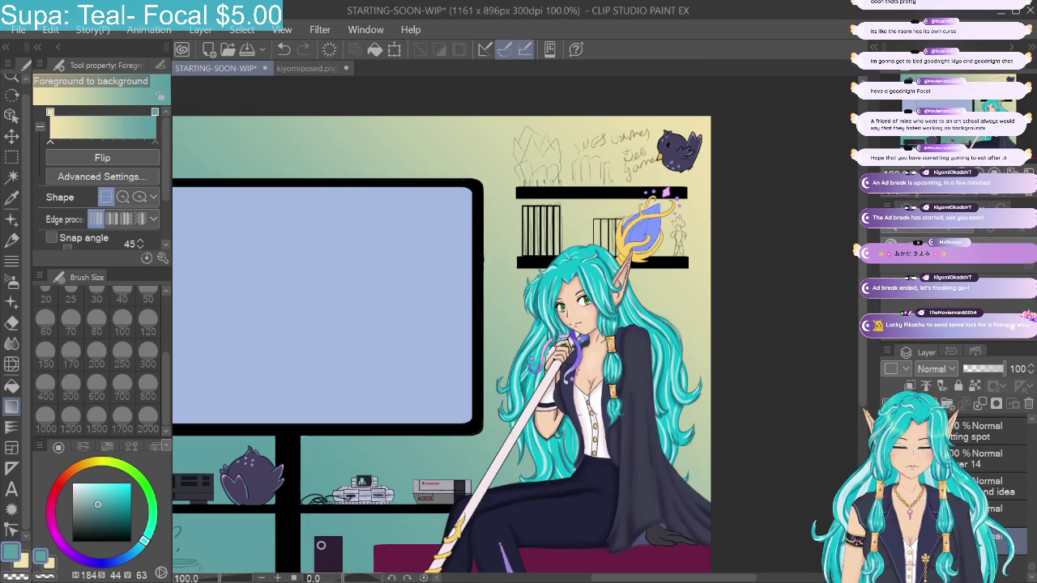
key(ctrl+minus)
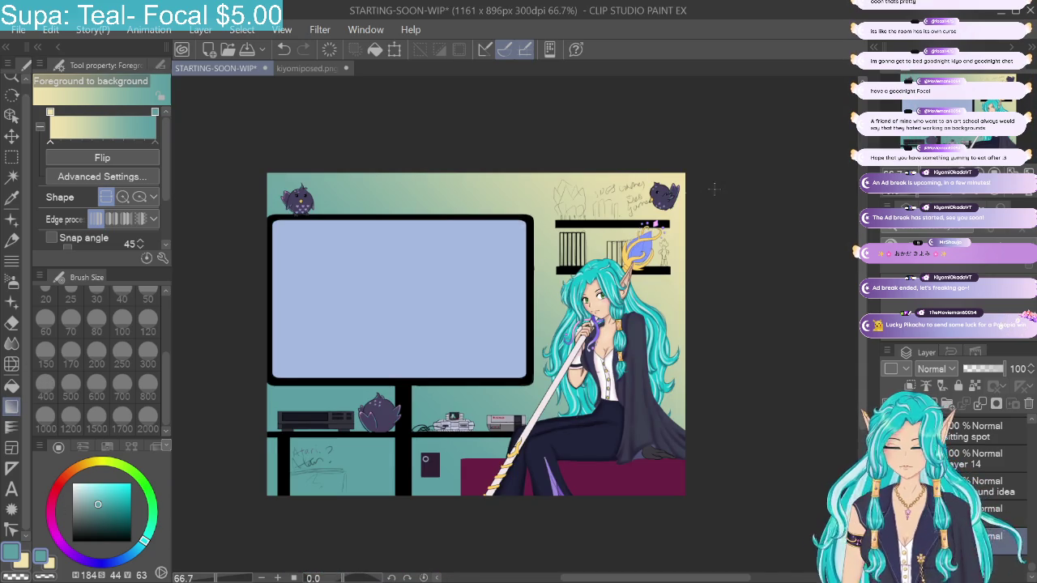
mouse_move(695, 173)
mouse_down()
mouse_move(482, 316)
mouse_move(184, 563)
mouse_up()
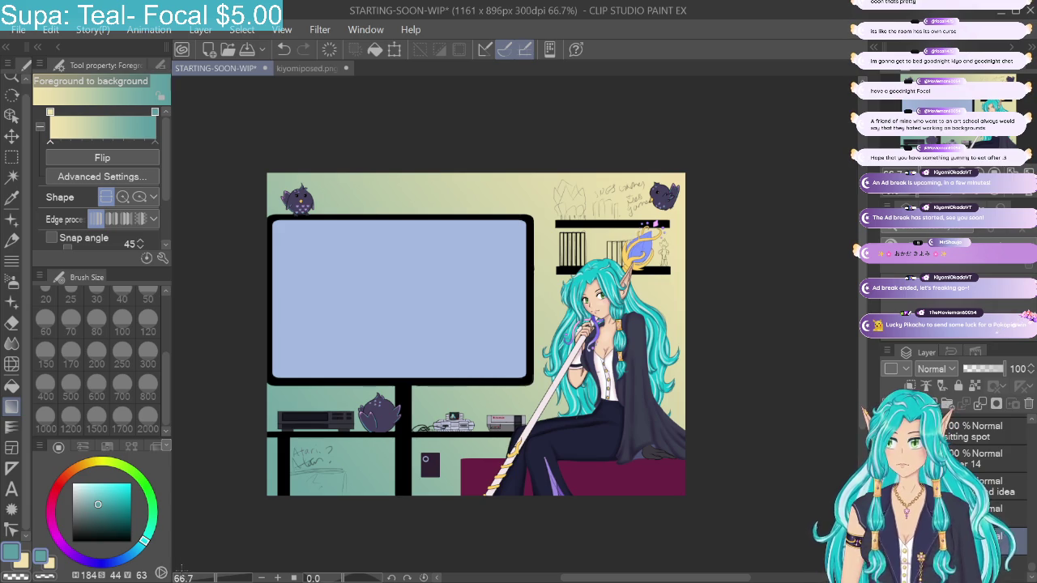
drag(672, 139, 443, 454)
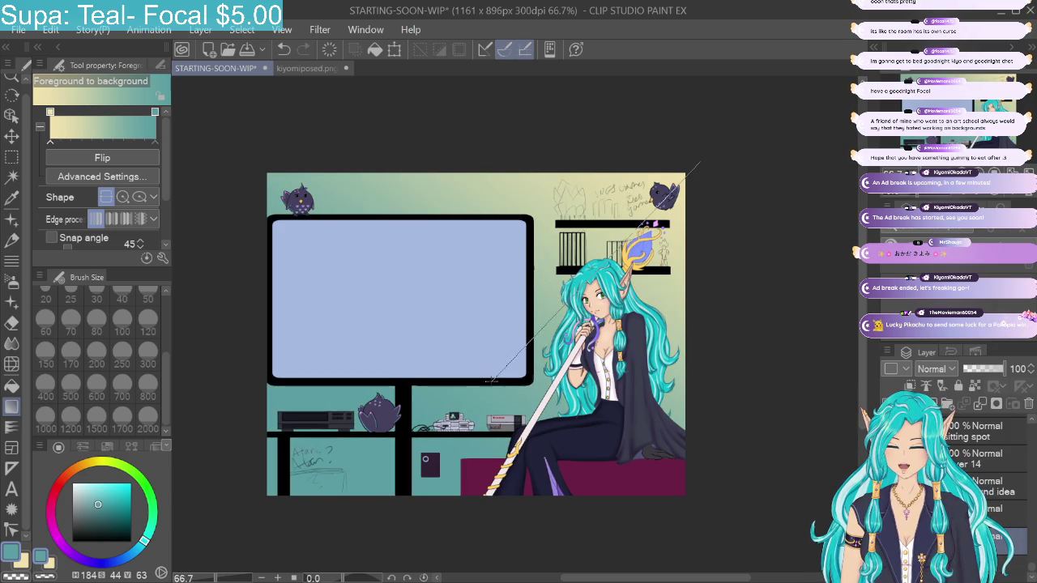
drag(685, 178, 486, 381)
drag(697, 174, 247, 519)
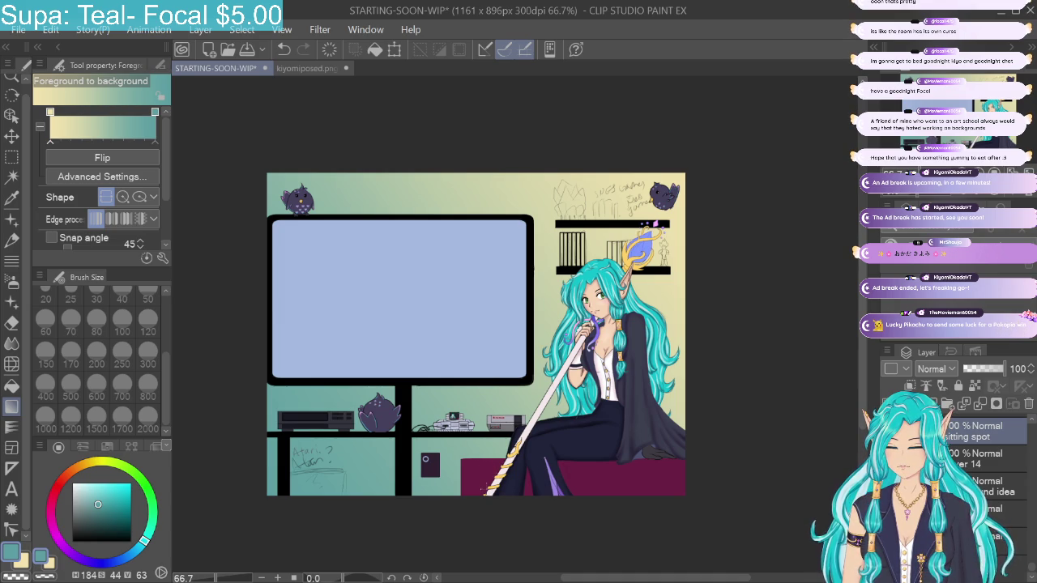
Step: Sample the couch's maroon, darken it on the colour wheel, and select the Droplet brush
key(i)
click(490, 464)
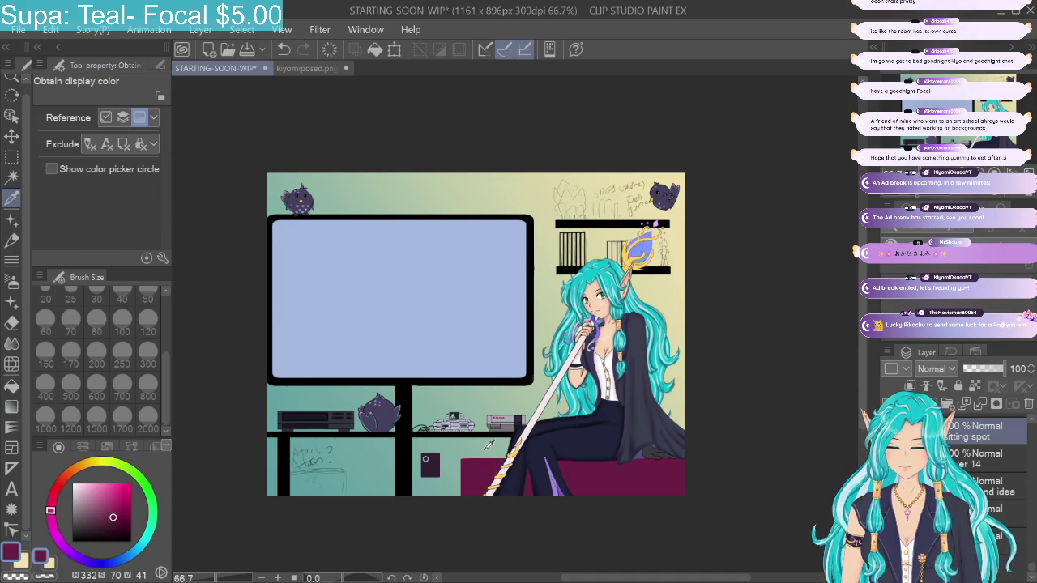
key(ctrl+alt+0)
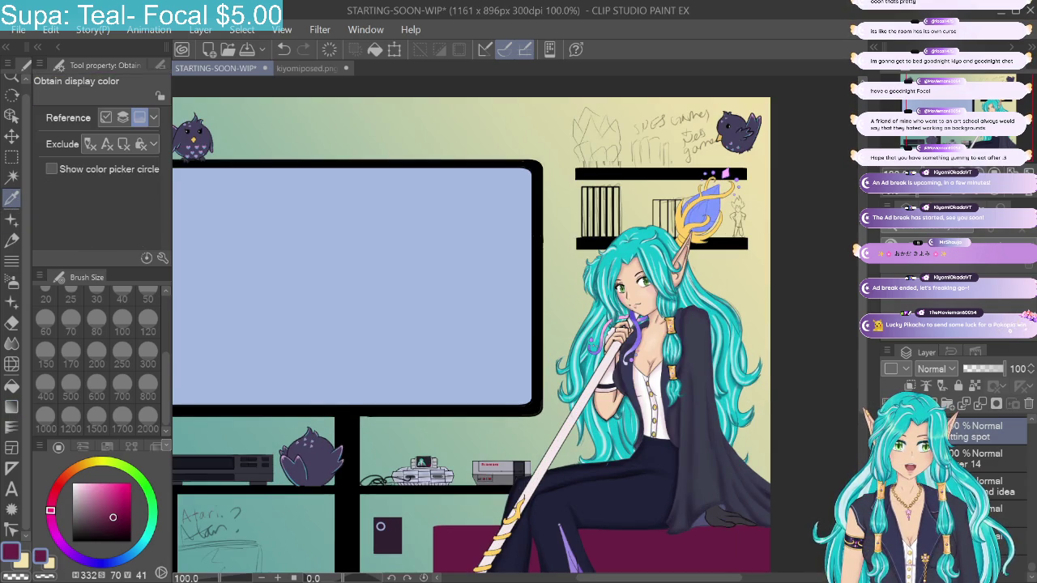
scroll(518, 324, up, 2)
drag(518, 243, 446, 303)
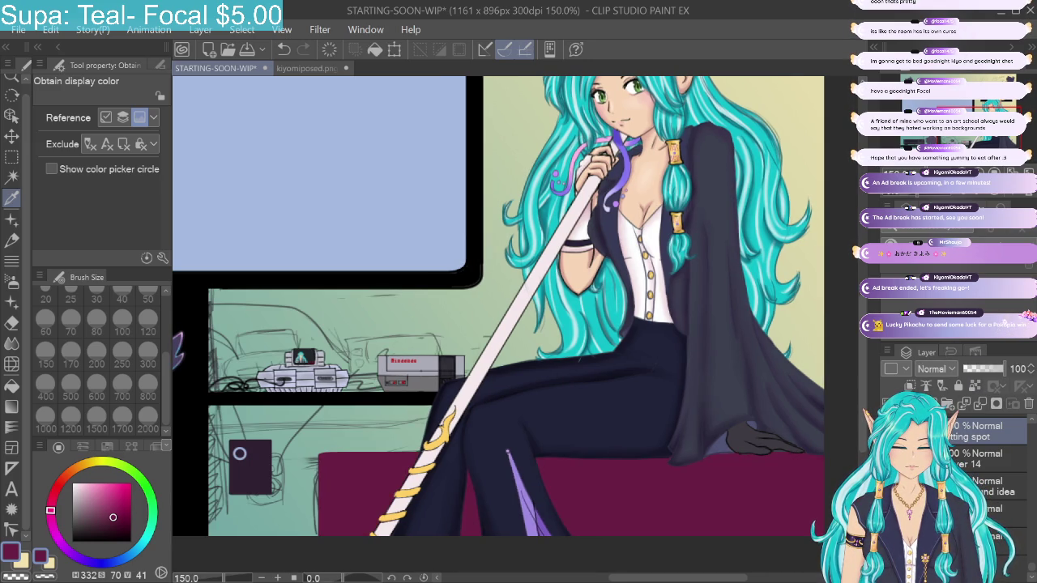
key(ctrl+z)
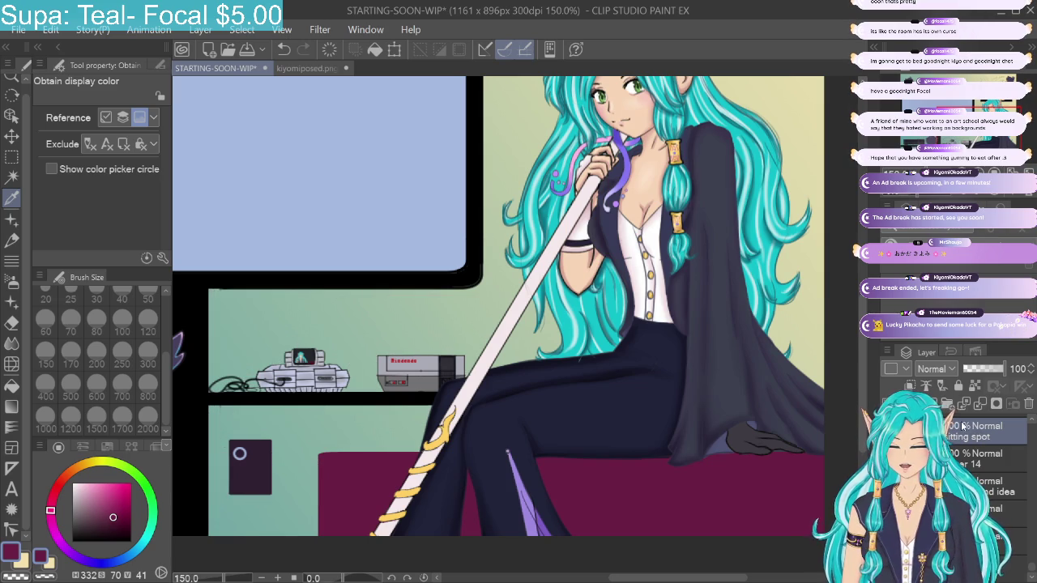
click(114, 525)
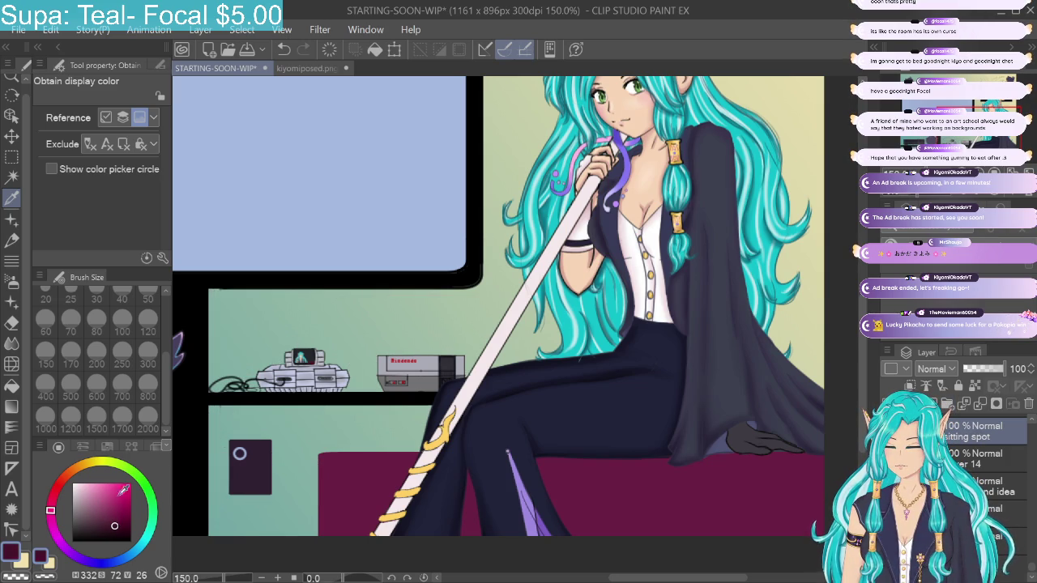
click(12, 282)
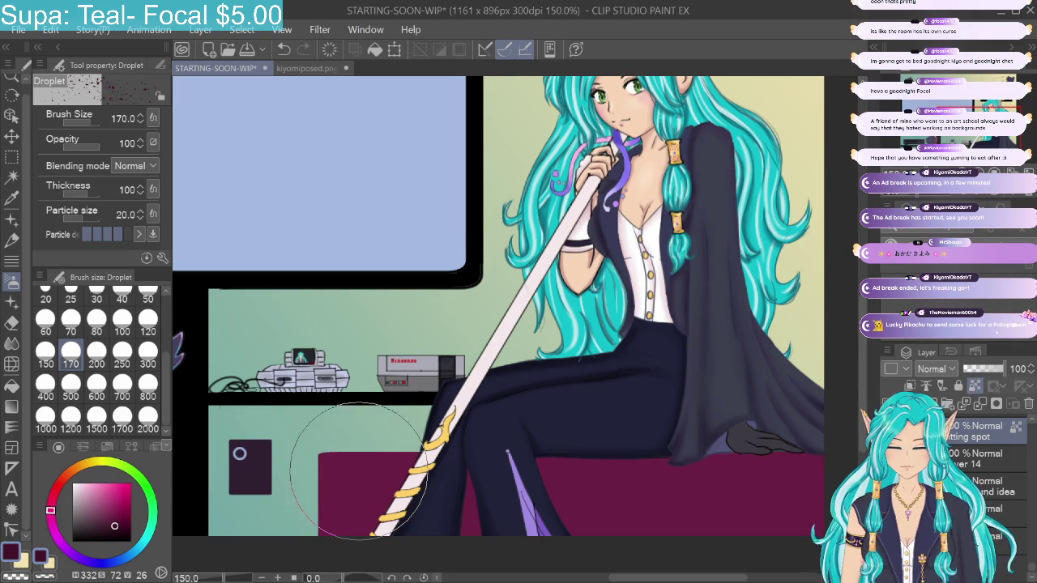
Step: Test Droplet and size-250 Tone scraping sprays on the couch, undoing both attempts
drag(313, 486, 632, 509)
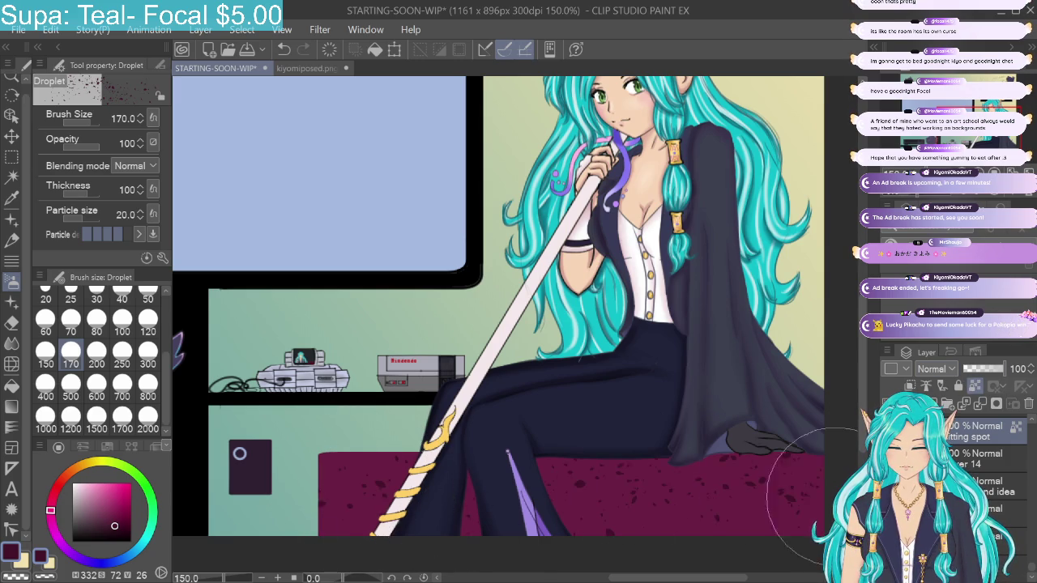
drag(324, 510, 727, 511)
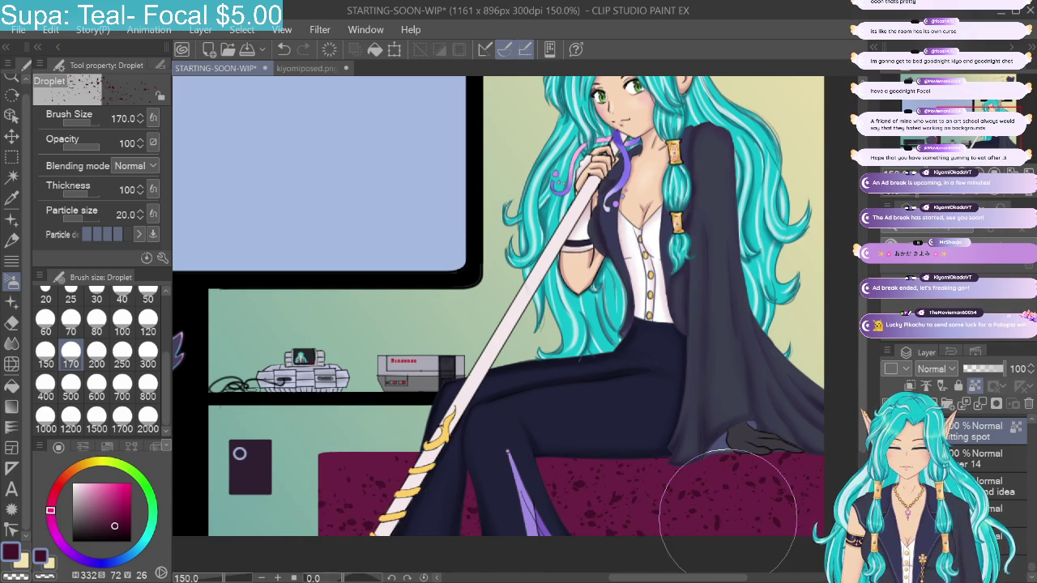
click(284, 49)
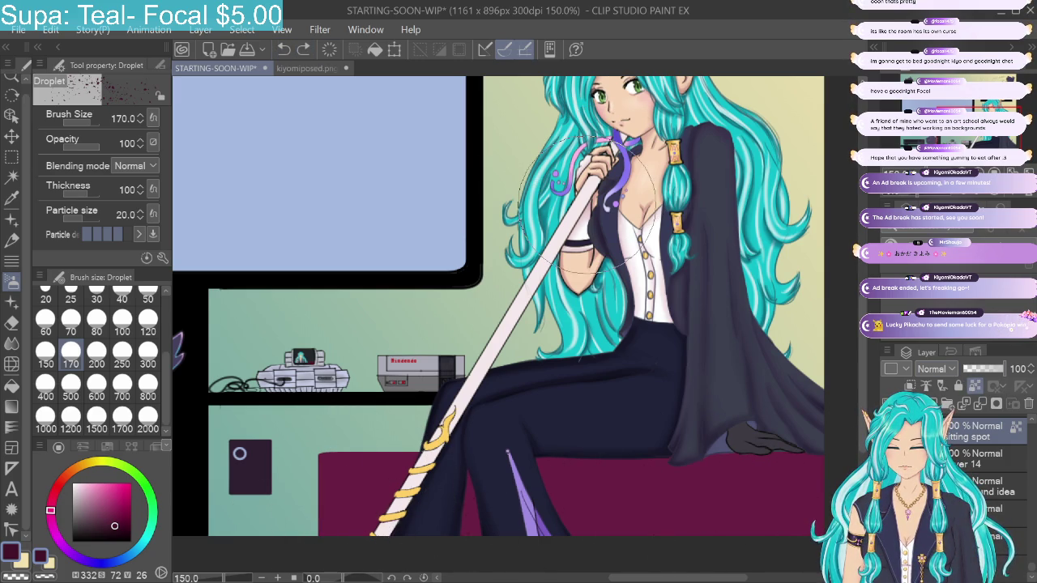
click(154, 65)
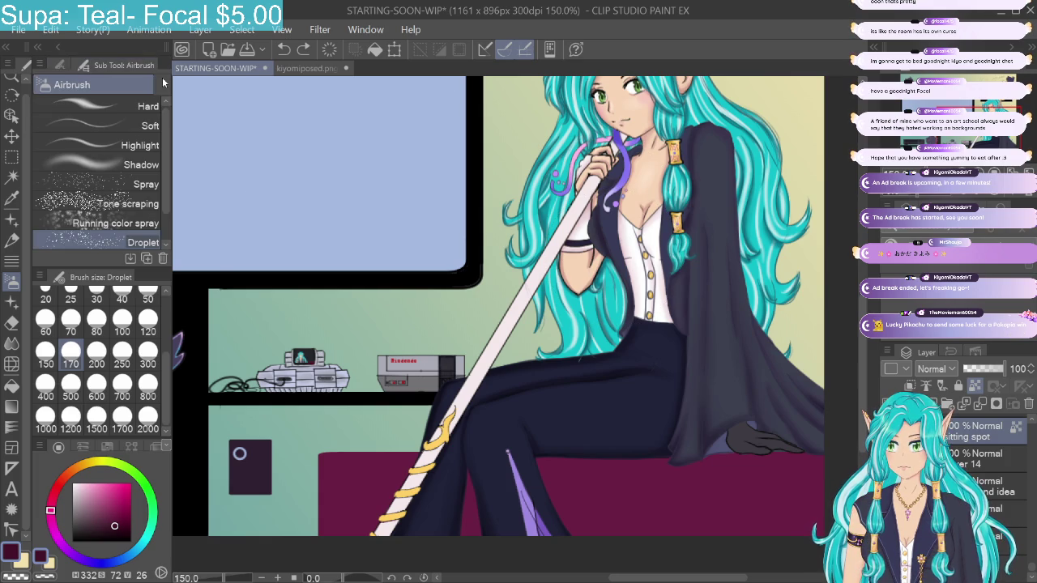
click(123, 203)
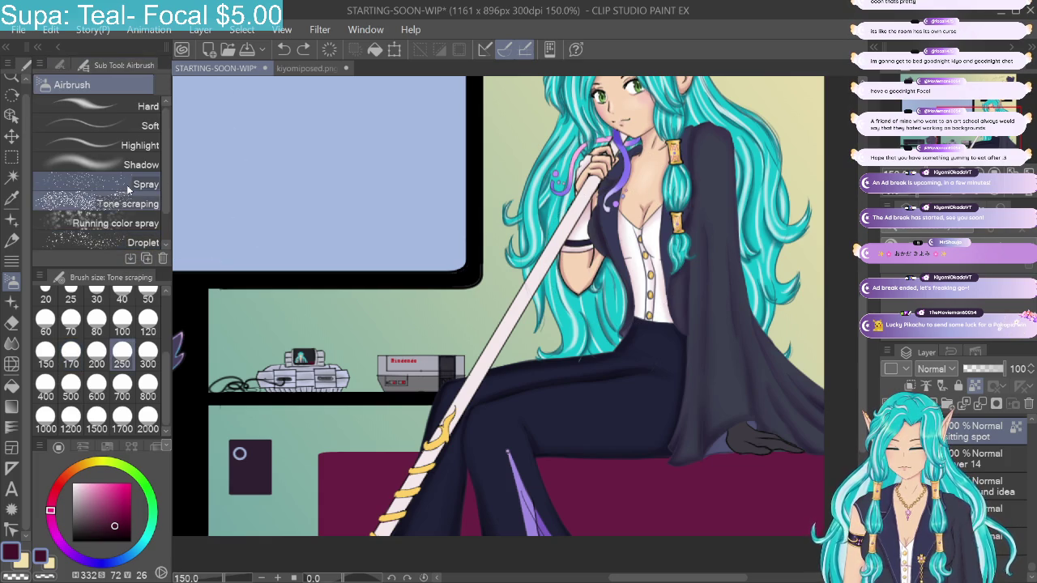
click(122, 364)
drag(278, 486, 810, 477)
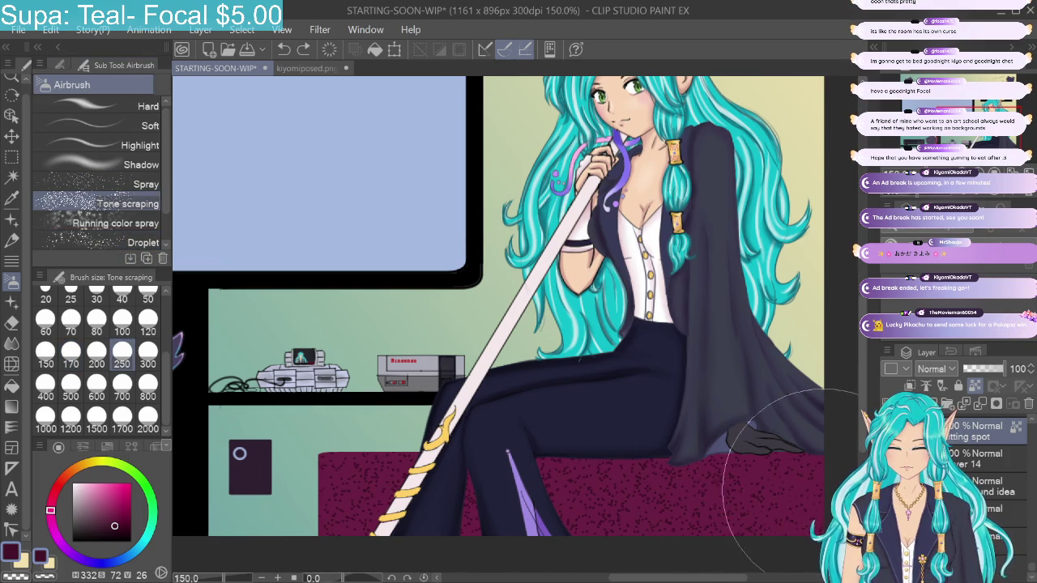
click(283, 49)
click(283, 49)
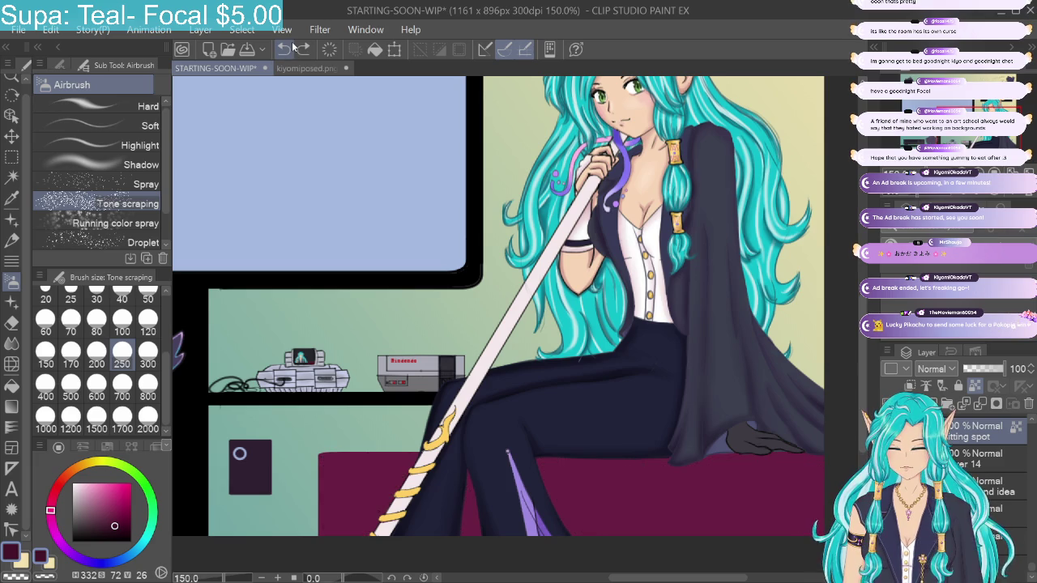
Step: Try the Shadow airbrush at size 100 on the couch's lower part, then undo it
click(143, 164)
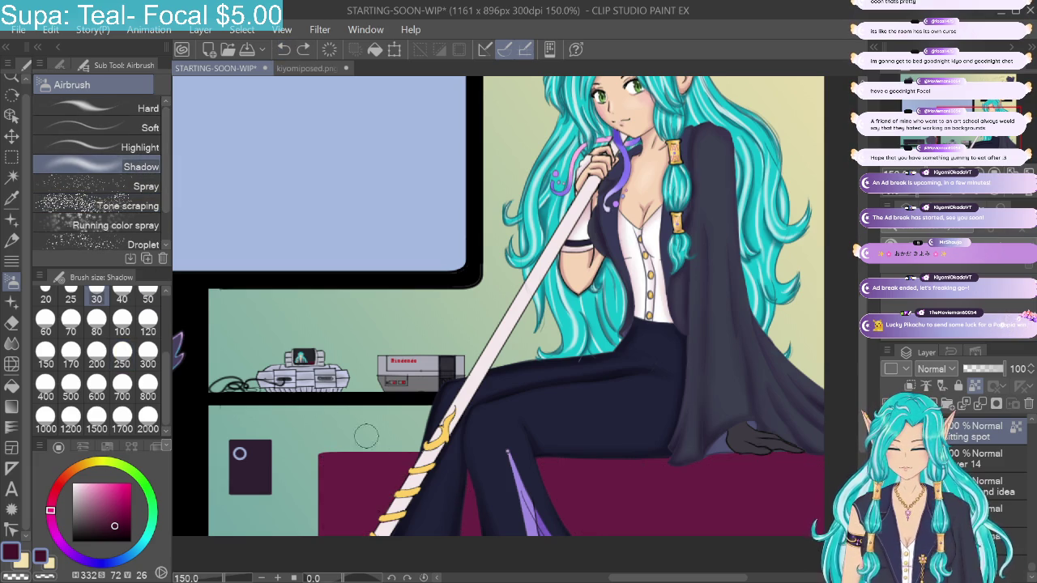
click(122, 331)
drag(313, 462, 734, 519)
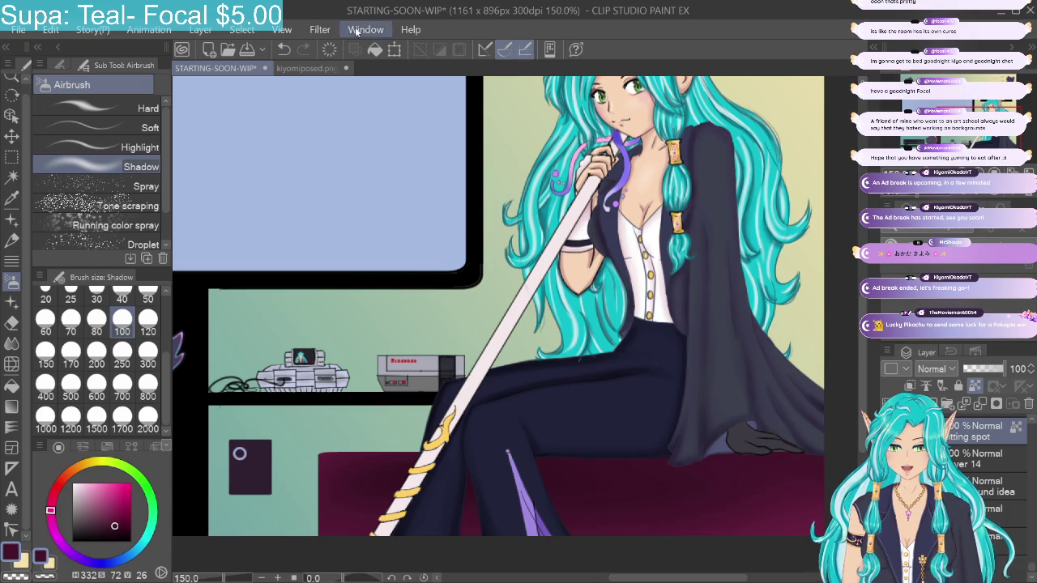
click(283, 50)
Step: Spray fine dark speckles over the whole couch with Tone scraping at size 120
click(140, 199)
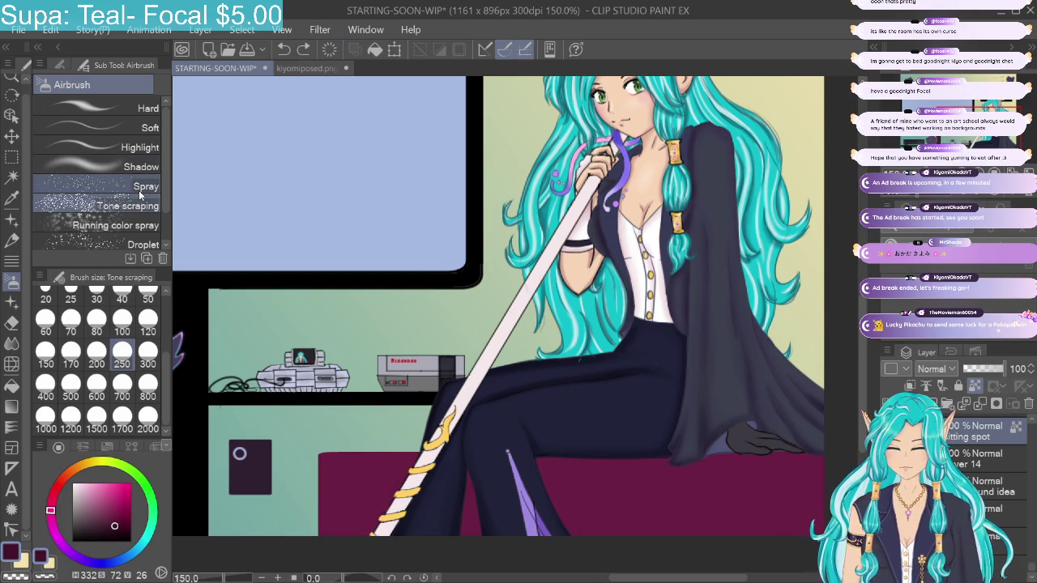
click(121, 390)
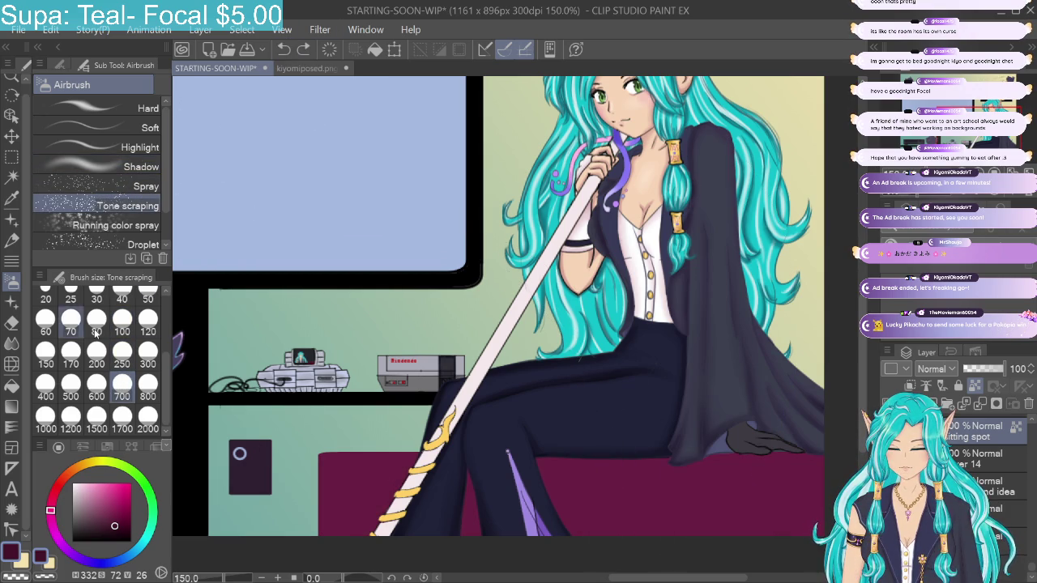
click(148, 324)
drag(370, 479, 749, 518)
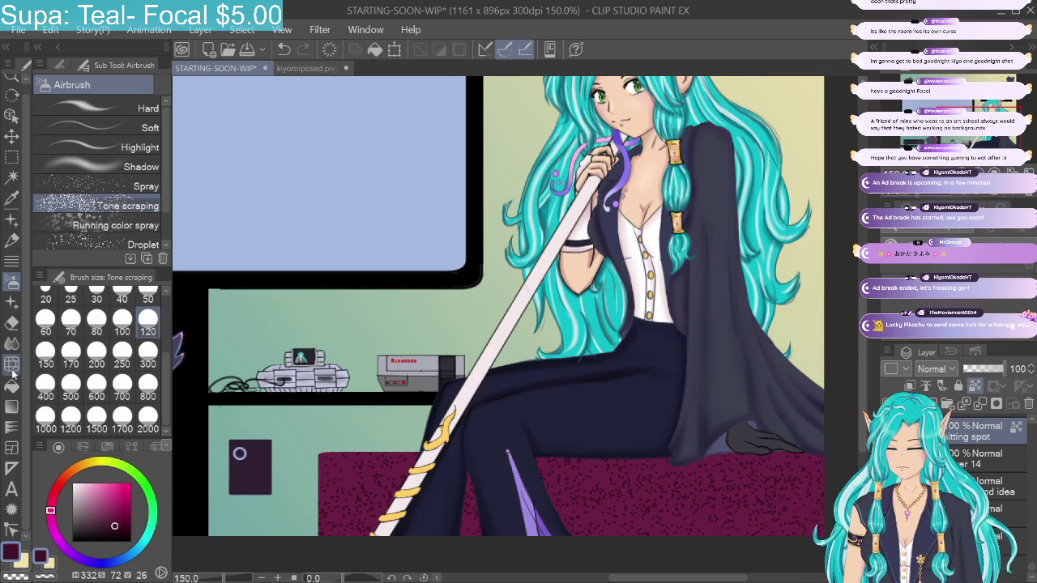
click(11, 343)
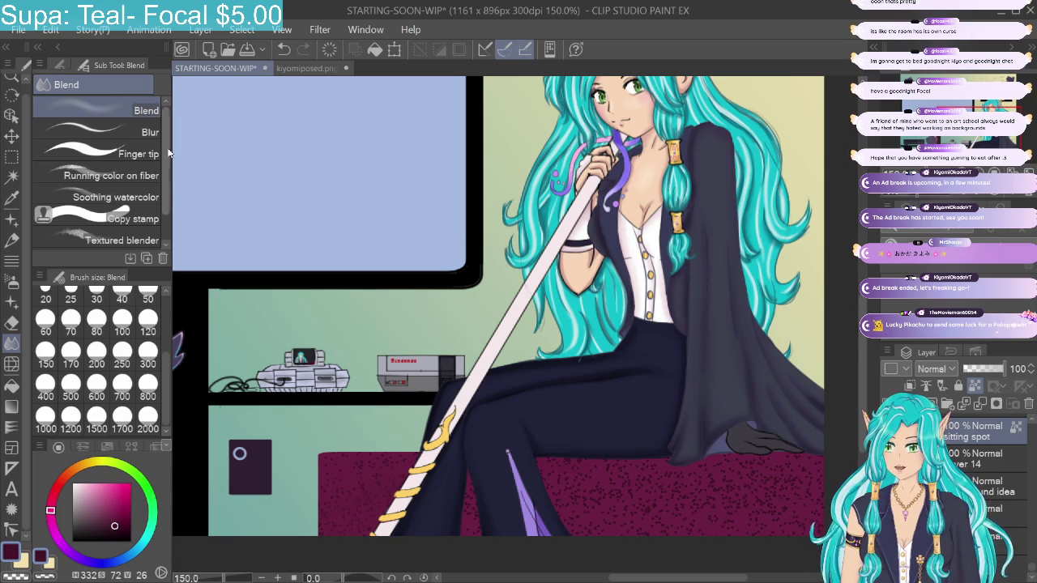
Step: Add more Tone scraping speckles to the couch and smooth them with a size-70 Blend brush
click(71, 318)
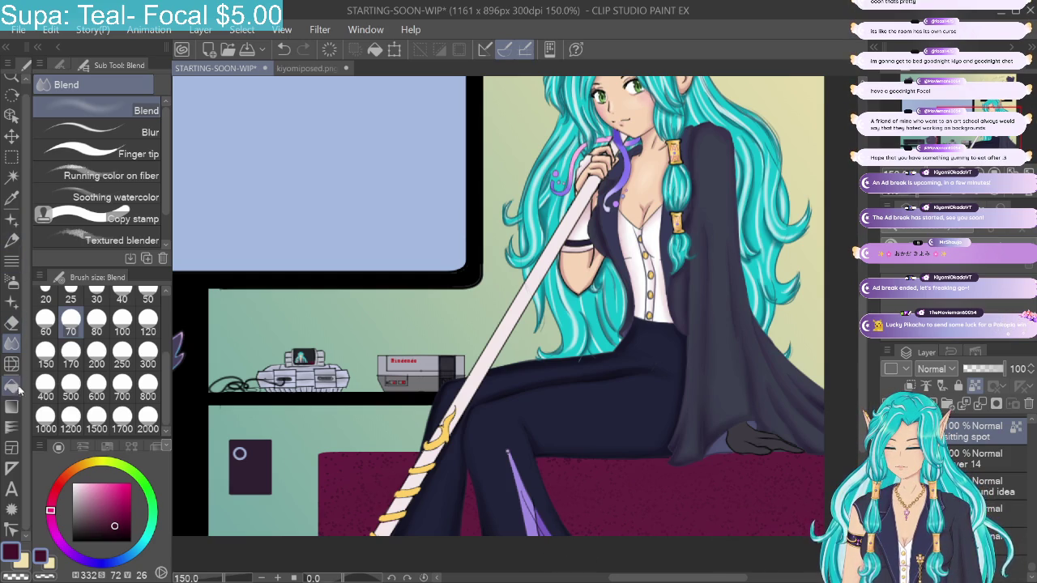
click(11, 282)
mouse_move(324, 453)
mouse_down()
mouse_move(374, 478)
mouse_move(760, 461)
mouse_move(832, 508)
mouse_up()
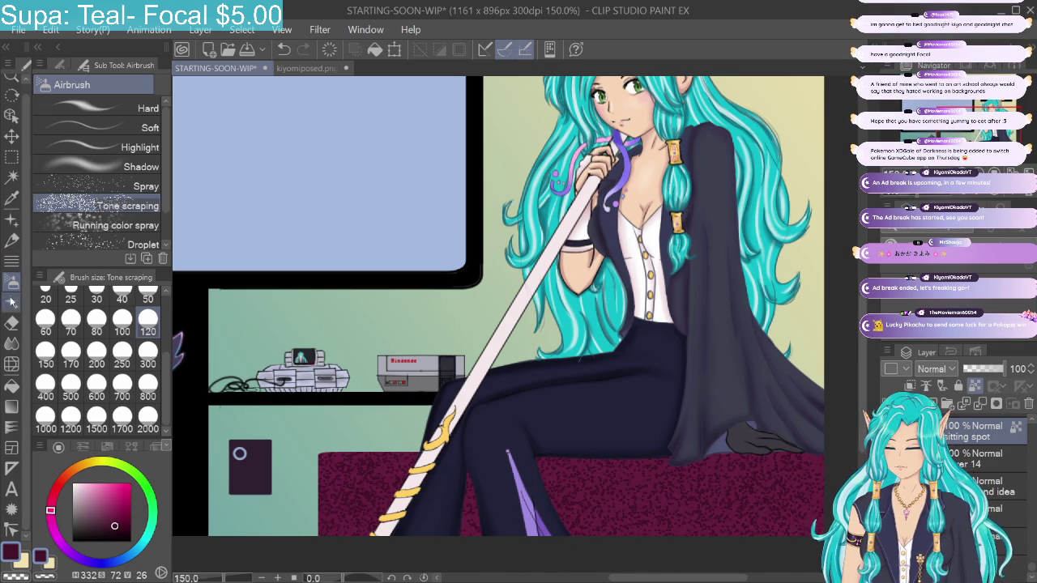
click(12, 343)
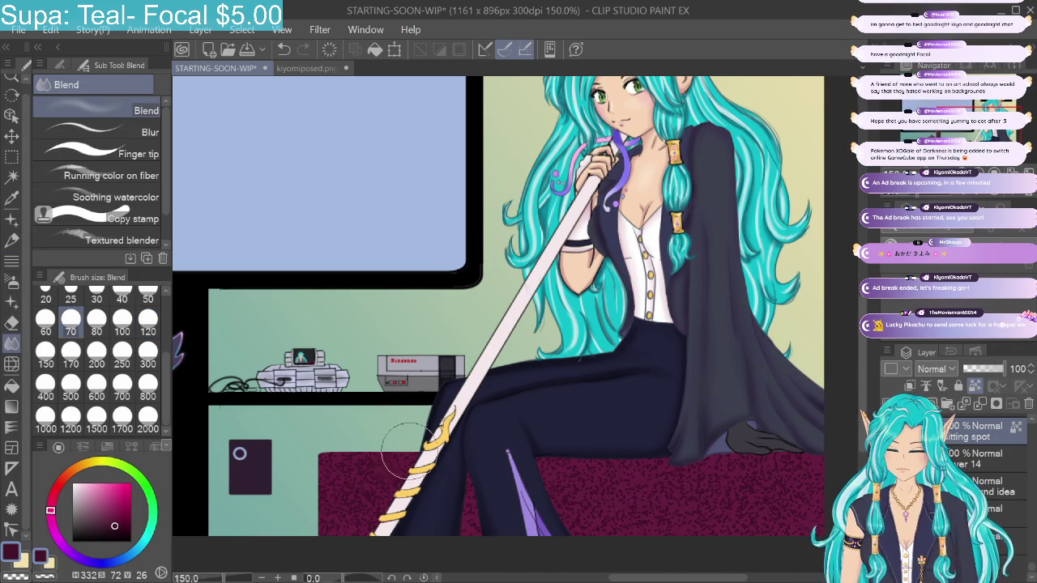
mouse_move(796, 524)
mouse_down()
mouse_move(631, 464)
mouse_move(507, 489)
mouse_move(694, 494)
mouse_move(847, 474)
mouse_up()
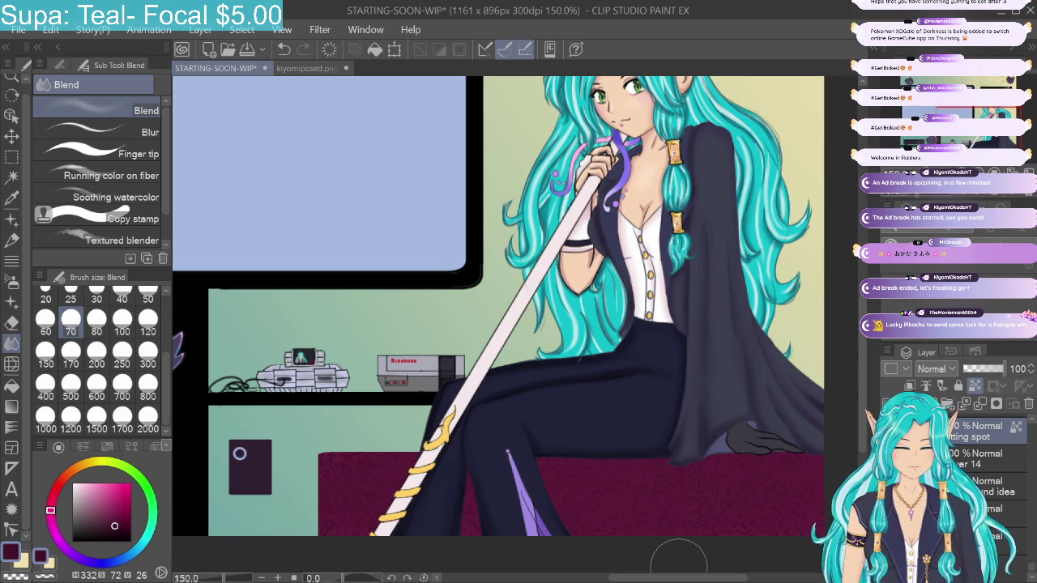
Step: Spray mauve Tone scraping speckles over the couch, blend them beside the staff, and zoom out
click(106, 502)
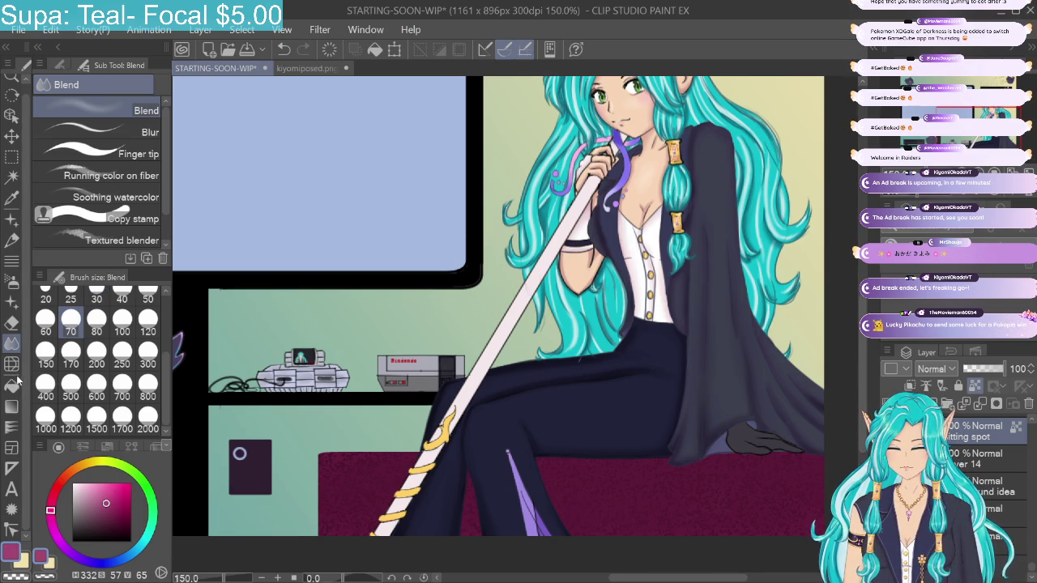
click(11, 281)
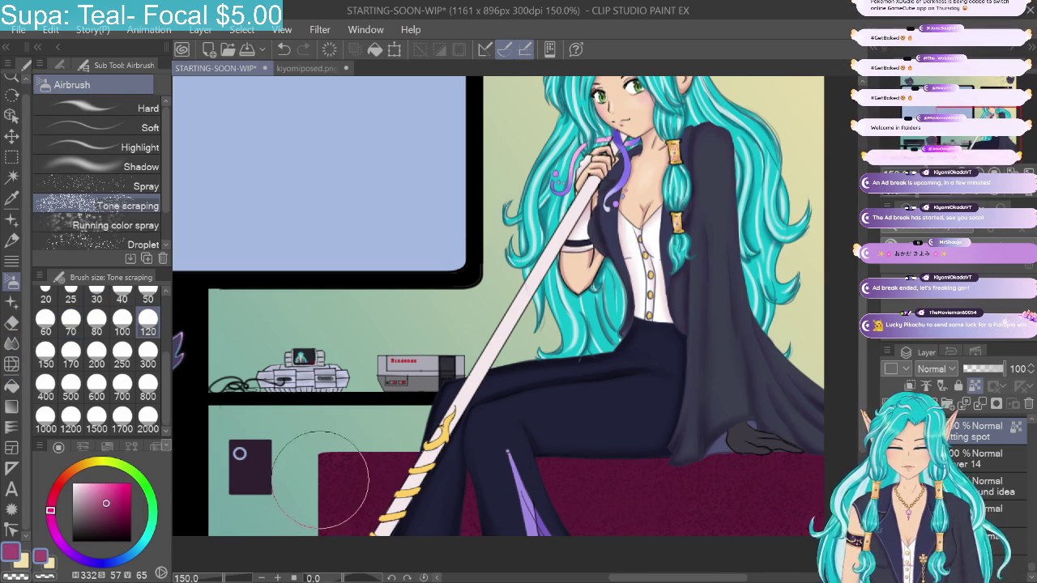
drag(348, 486, 777, 518)
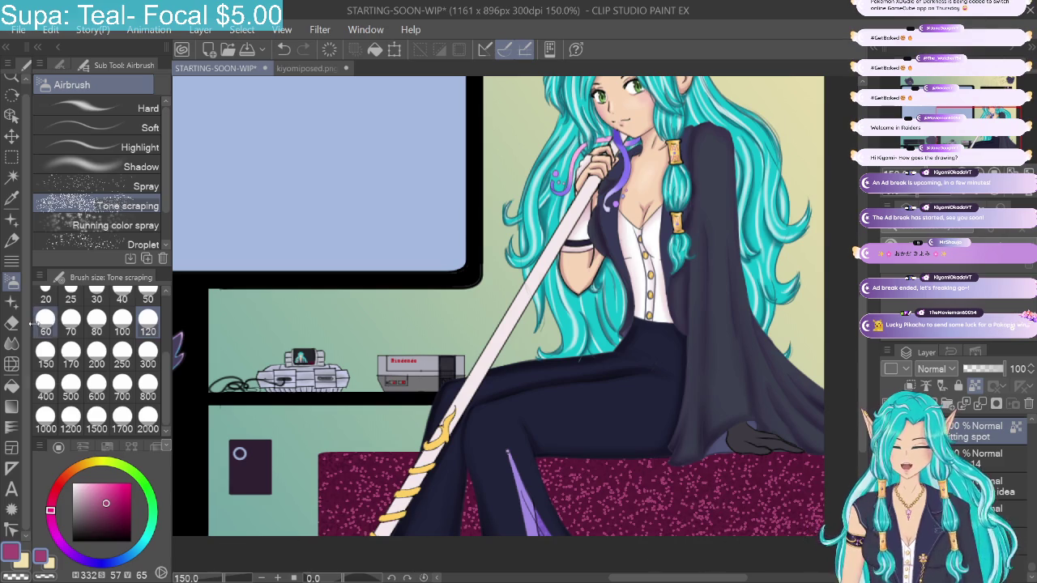
click(12, 342)
drag(332, 527, 409, 522)
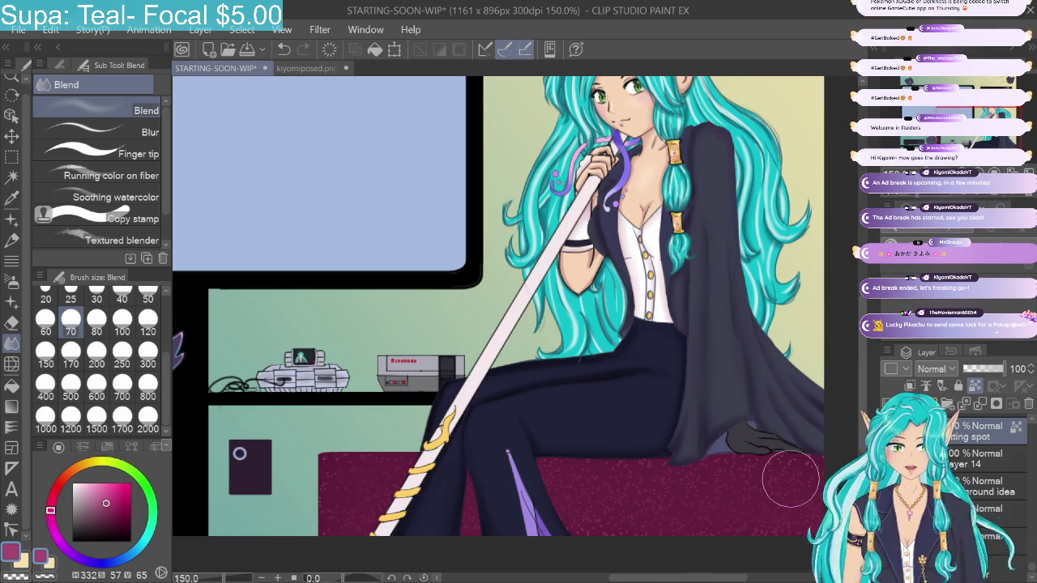
key(ctrl+minus)
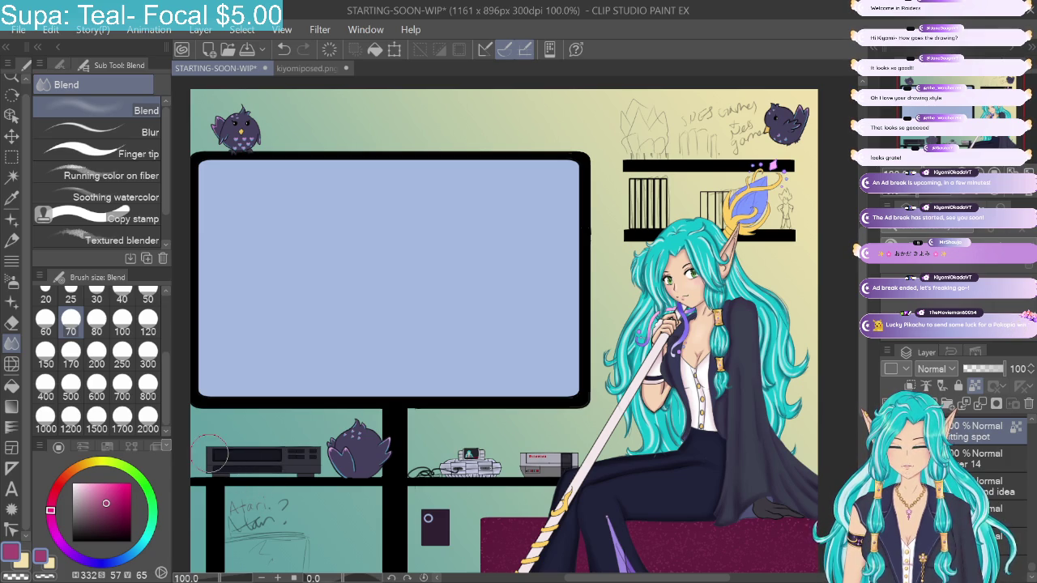
Step: Sample the black shelf bars with the Eyedropper and shift the colour to a near-neutral dark grey
click(11, 197)
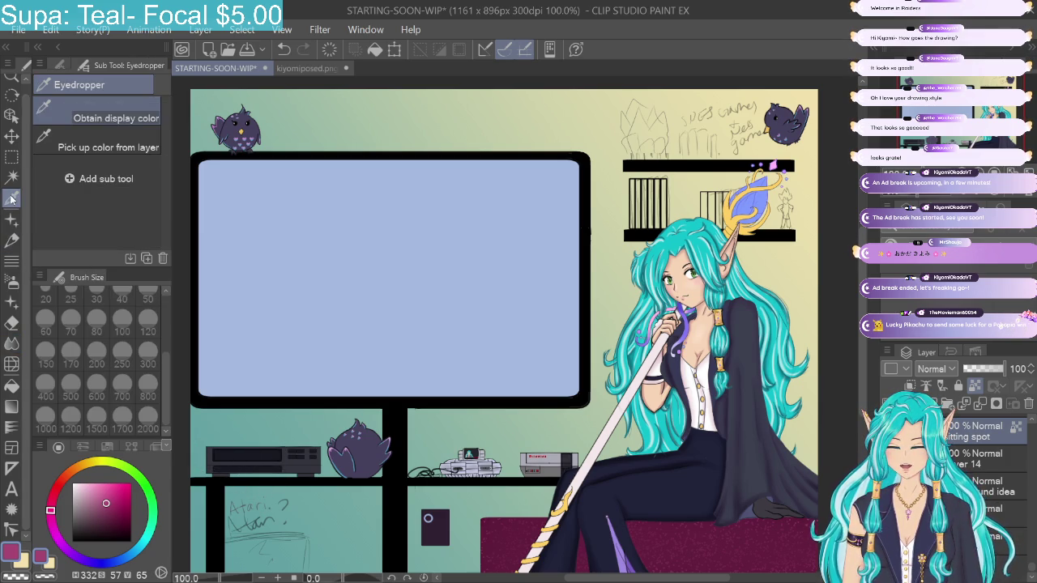
click(11, 240)
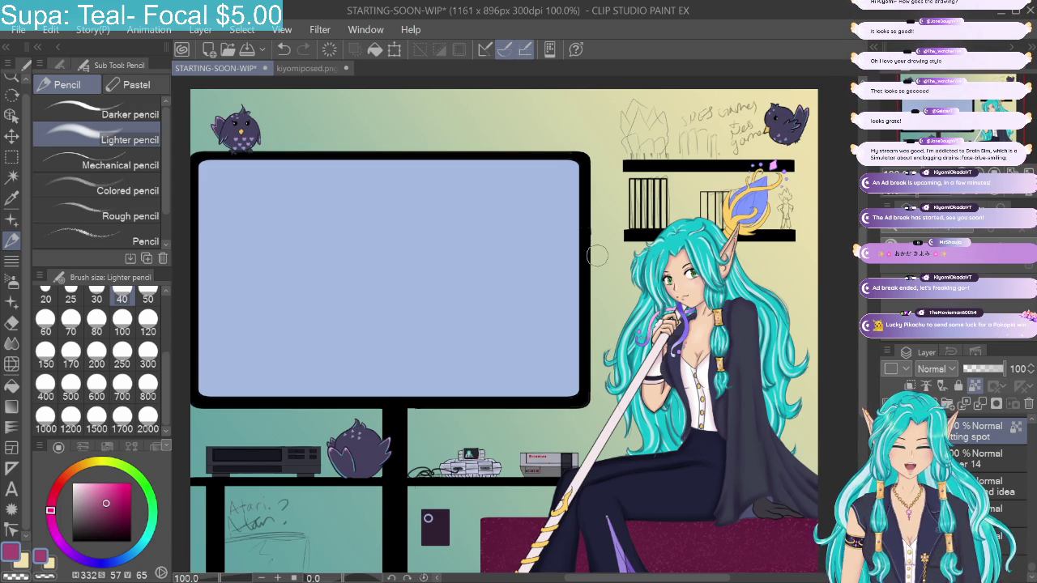
drag(597, 256, 608, 240)
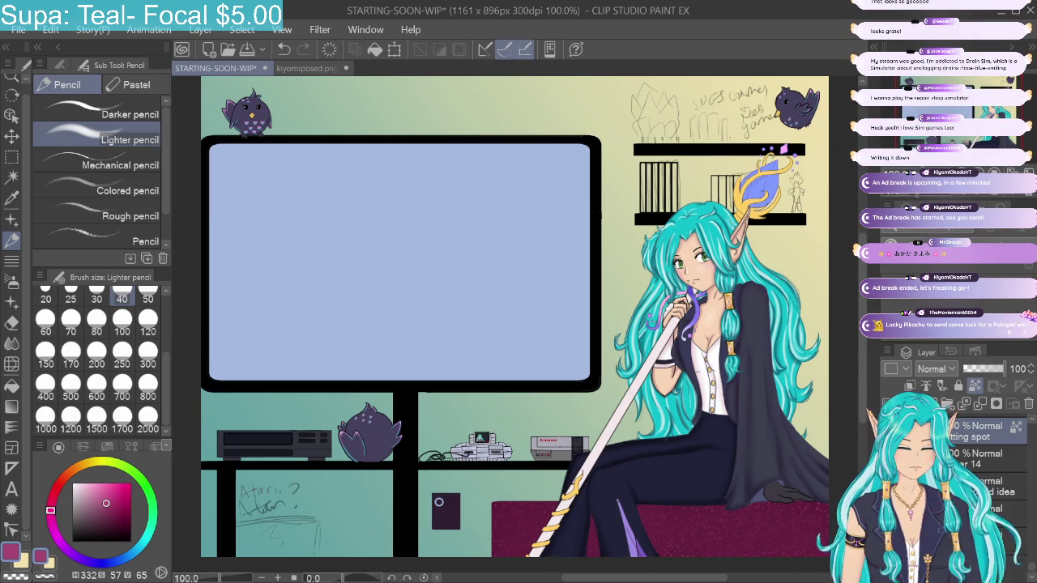
click(11, 198)
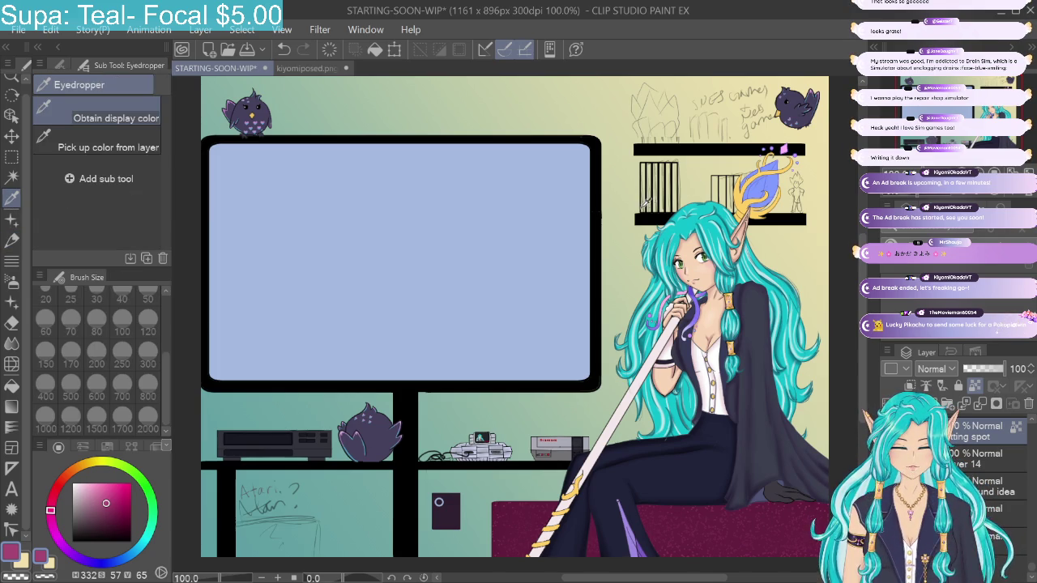
click(648, 214)
click(78, 520)
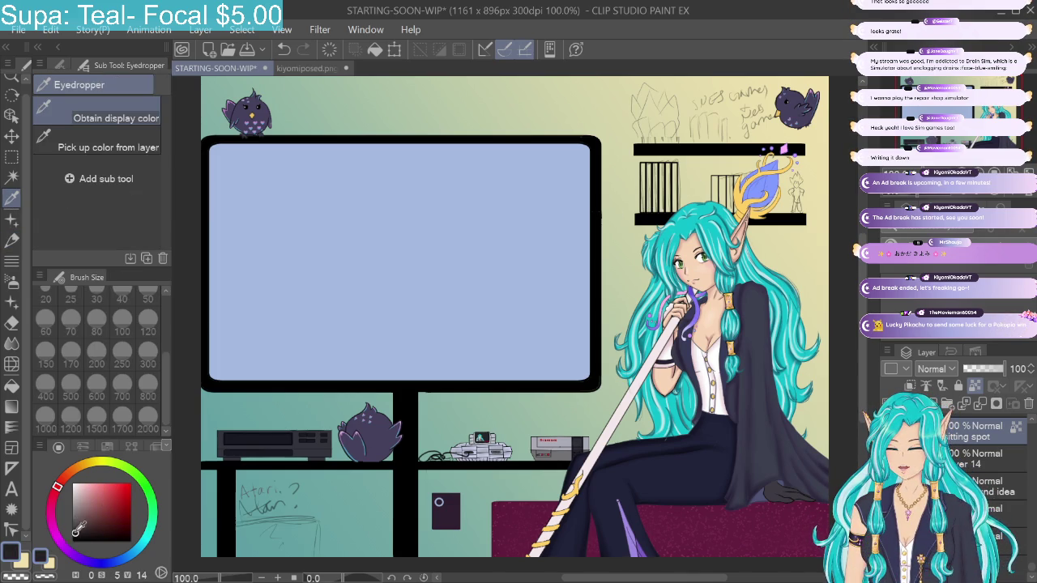
drag(78, 520, 63, 515)
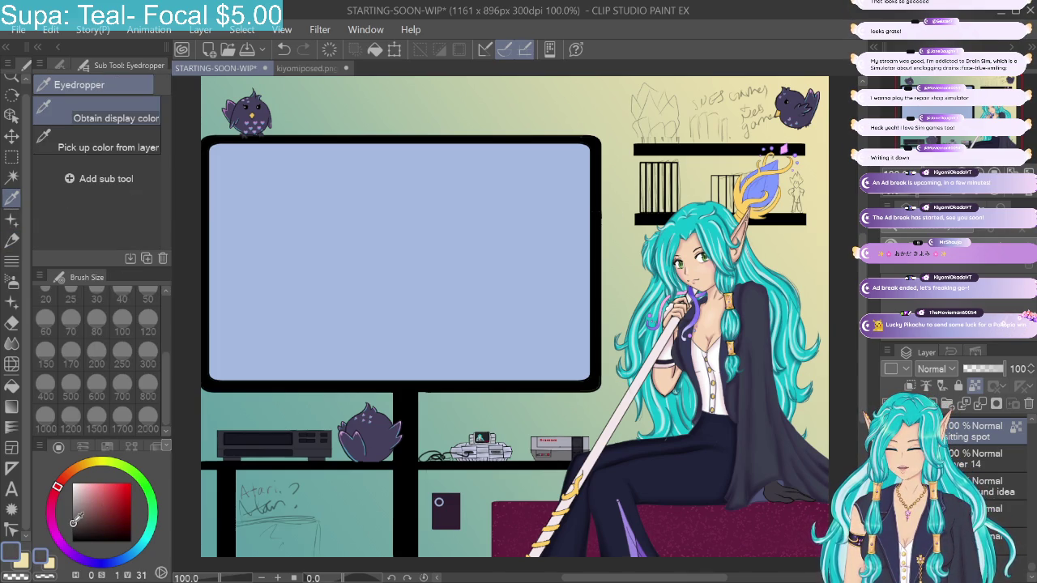